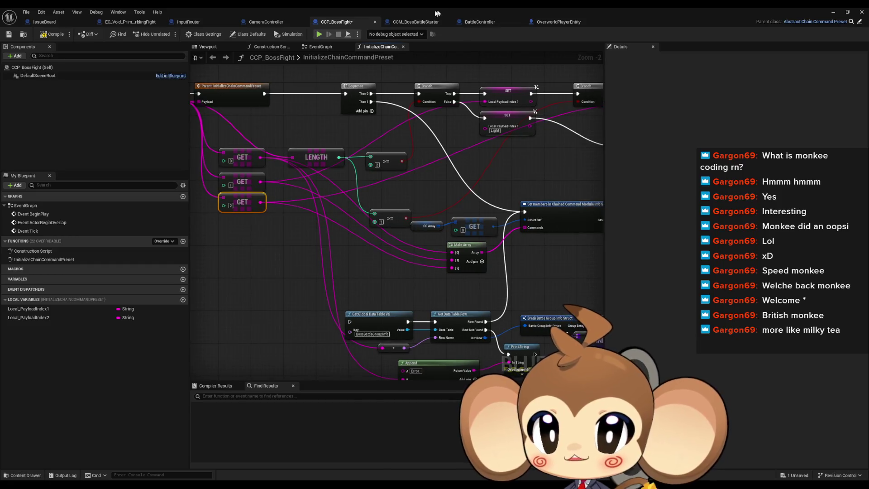
Check the Prepare Battle No Explosion node, then browse OverworldPlayerEntity and InputRouter's SkipLevelSequence graph.
click(493, 195)
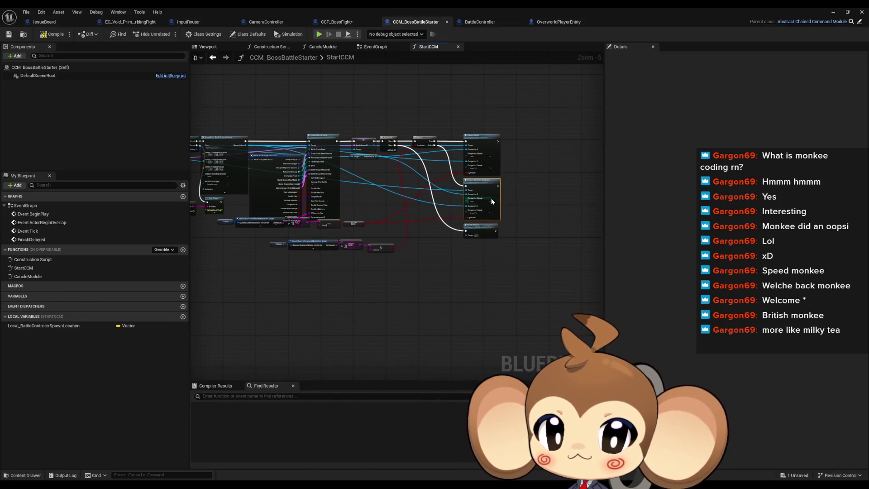
scroll(490, 197, up, 4)
click(545, 197)
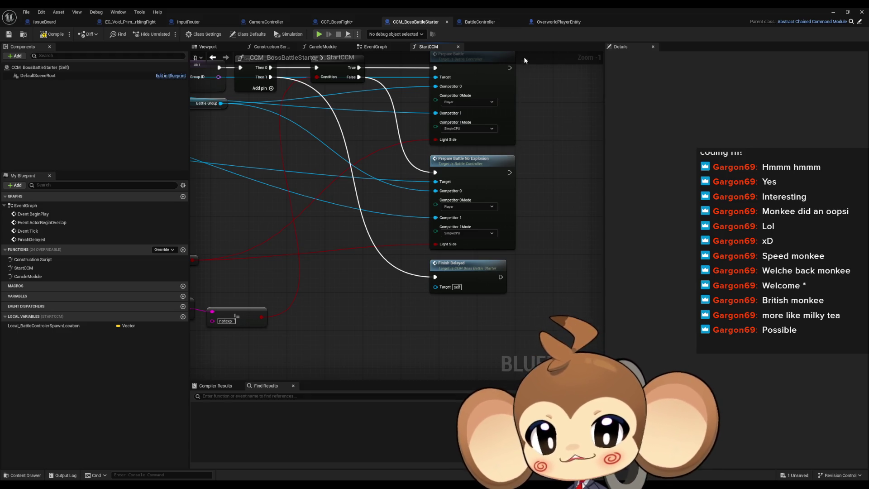
click(554, 22)
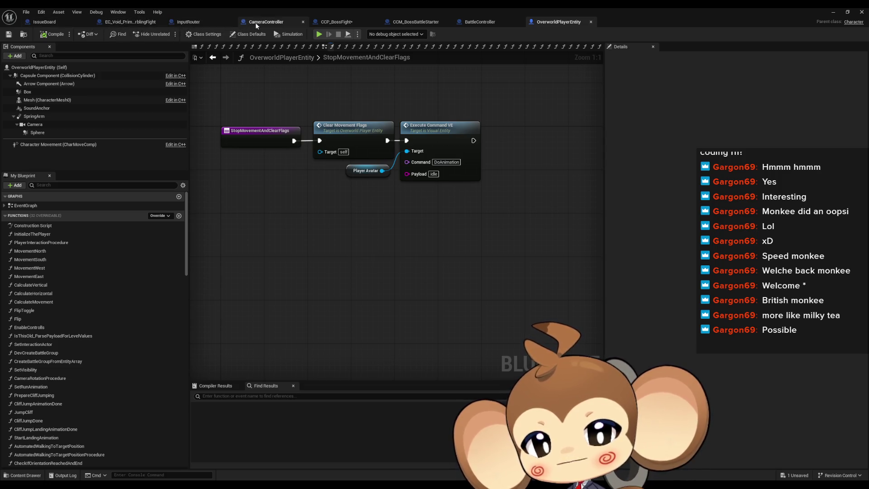
click(187, 23)
key(ctrl+Tab)
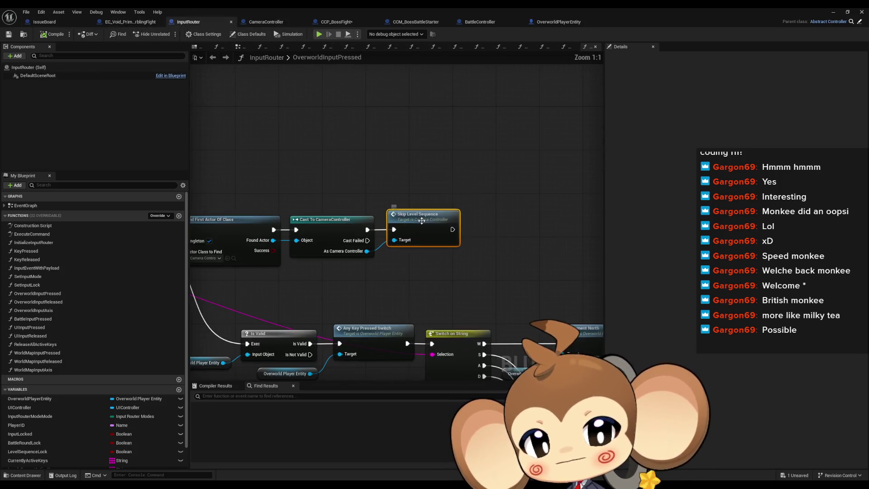
scroll(452, 222, up, 4)
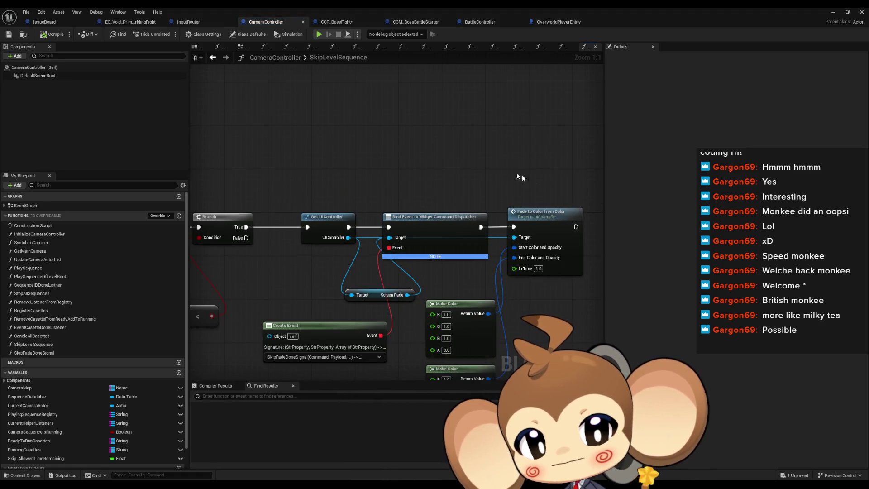
drag(512, 194, 426, 251)
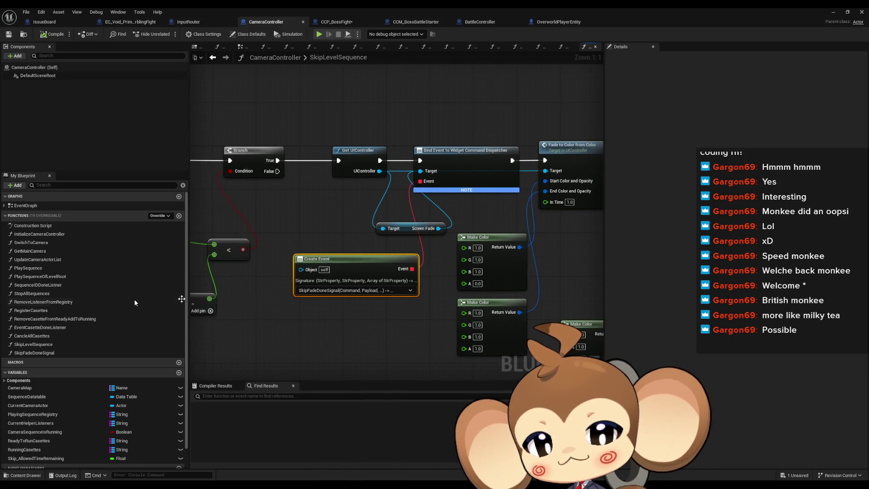
Follow SkipFadeDoneSignal into CancleAllCasettes, then go to EC_Void_PrimalOrblingFight's PlayCasette graph.
double_click(40, 353)
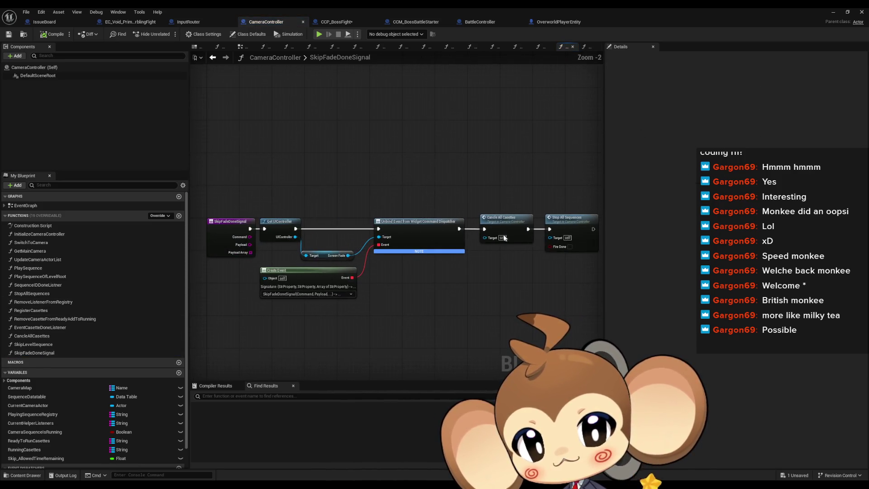
click(502, 228)
scroll(480, 236, up, 2)
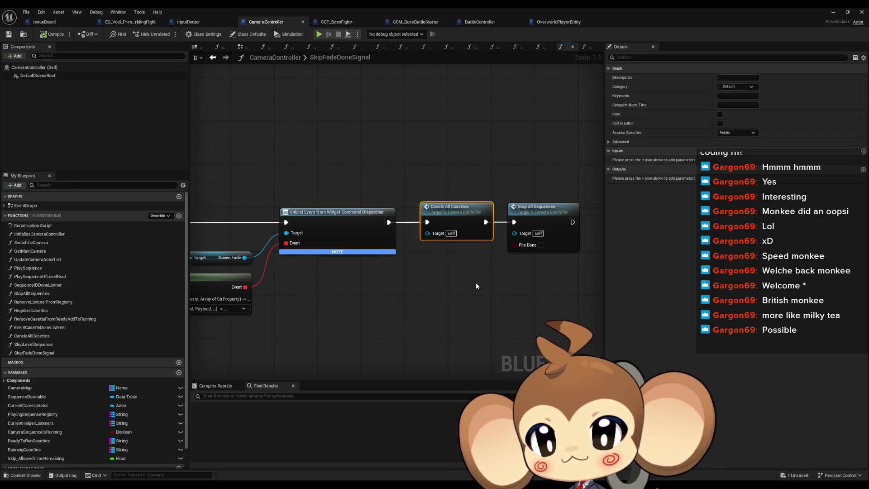
double_click(453, 216)
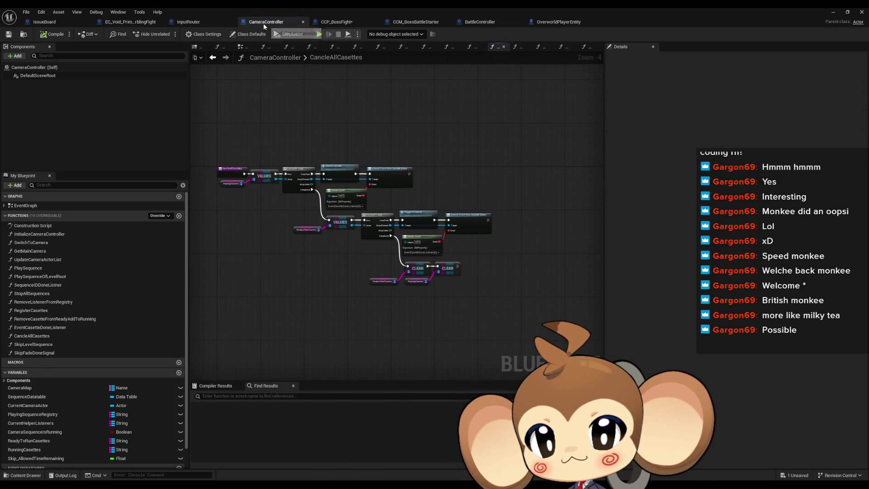
click(121, 25)
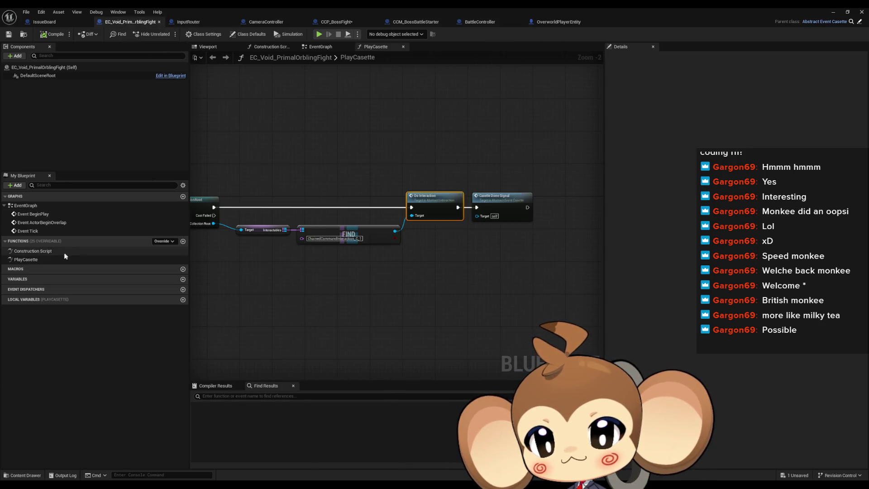
Review earlier PlayCasette nodes, then move to InputRouter's OverworldInputPressed graph with its Skip Level Sequence call.
drag(316, 154, 435, 155)
scroll(443, 165, down, 2)
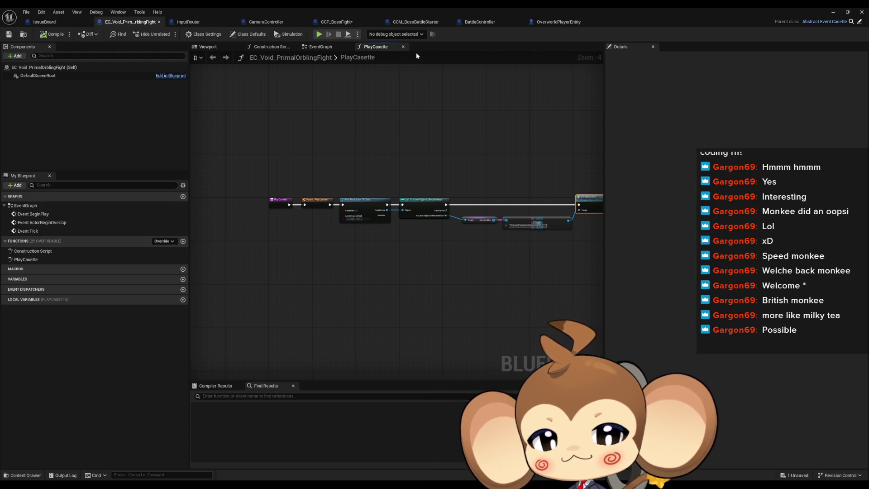
click(218, 22)
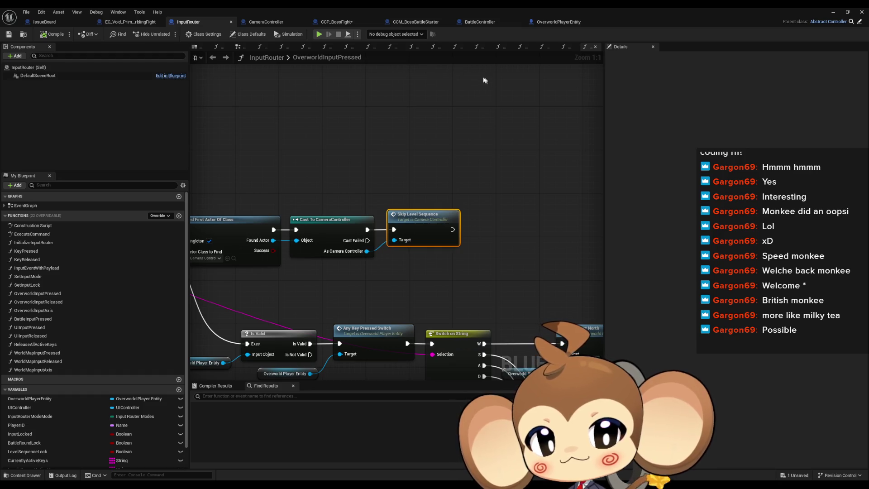
In the BattleController blueprint, inspect the PrepareBattleNoExplosion entry node.
click(485, 24)
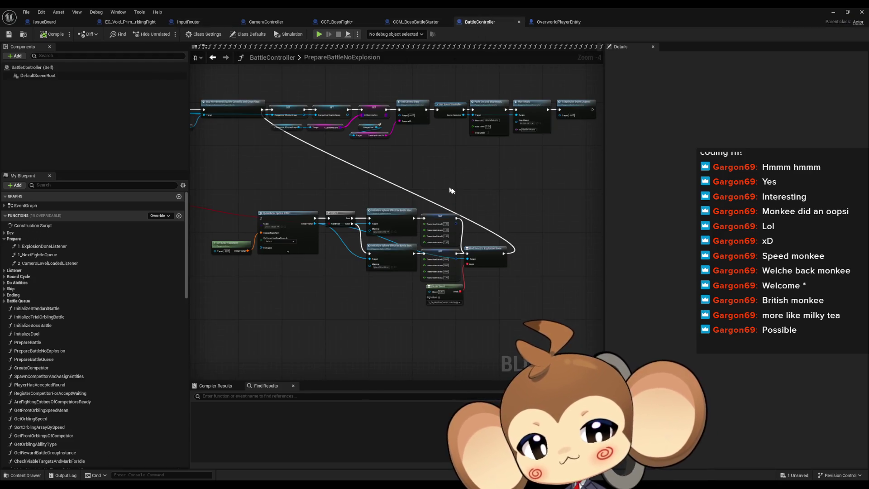
scroll(465, 187, down, 2)
scroll(259, 235, up, 7)
drag(291, 162, 355, 285)
drag(278, 144, 311, 260)
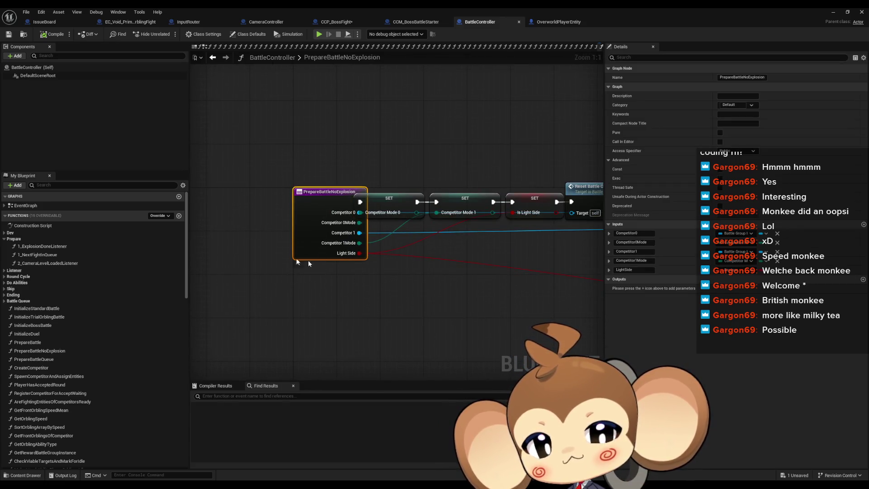
Review the PrepareBattle function graph, then return to CCP_BossFight's InitializeChainCommandPreset graph.
click(44, 344)
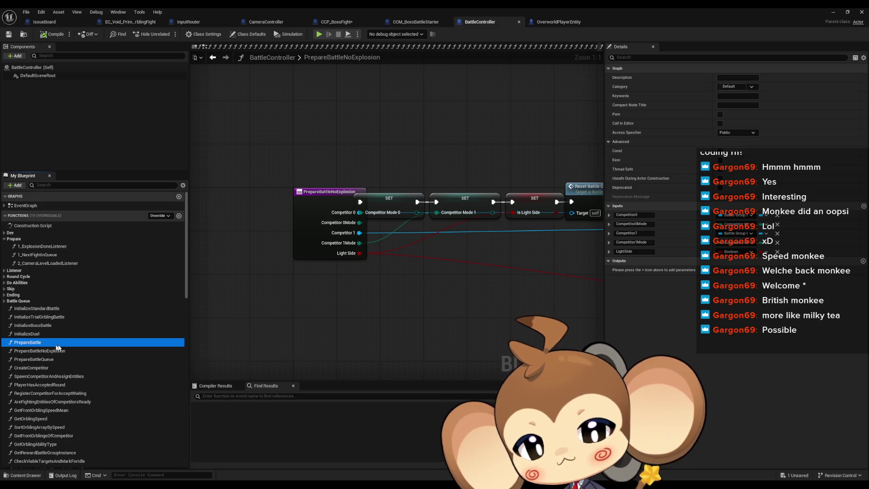
double_click(50, 344)
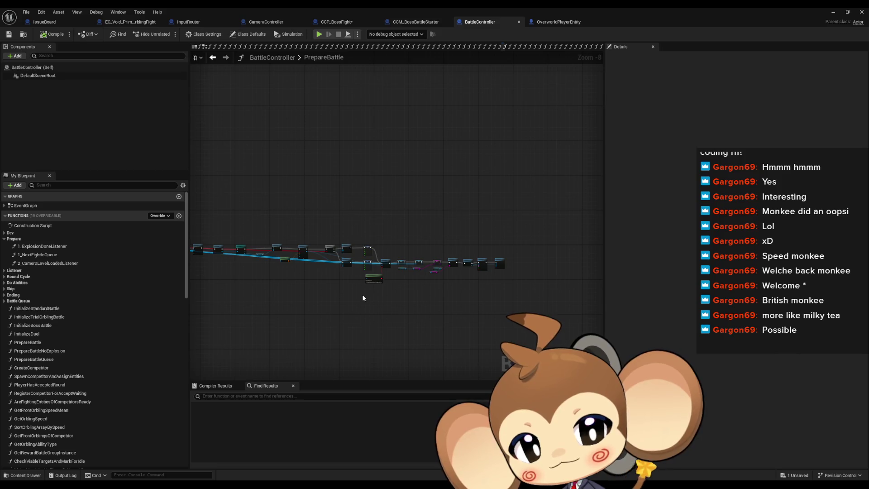
scroll(363, 298, up, 6)
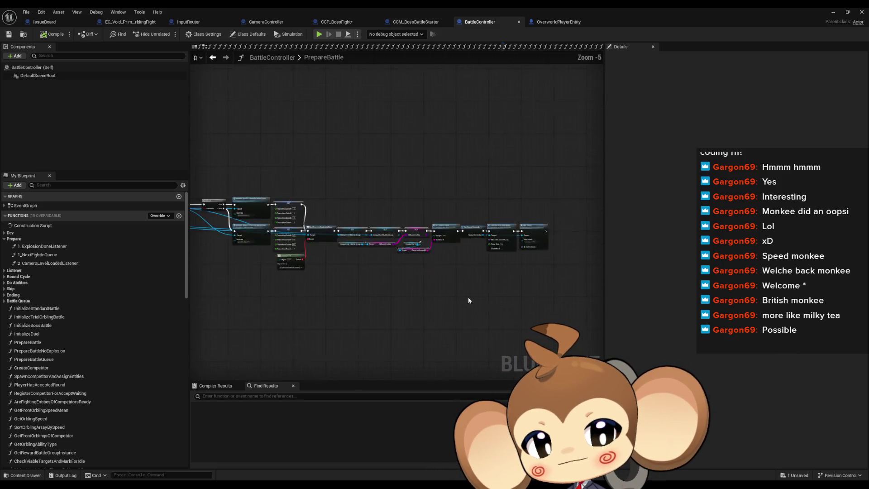
drag(458, 295, 352, 300)
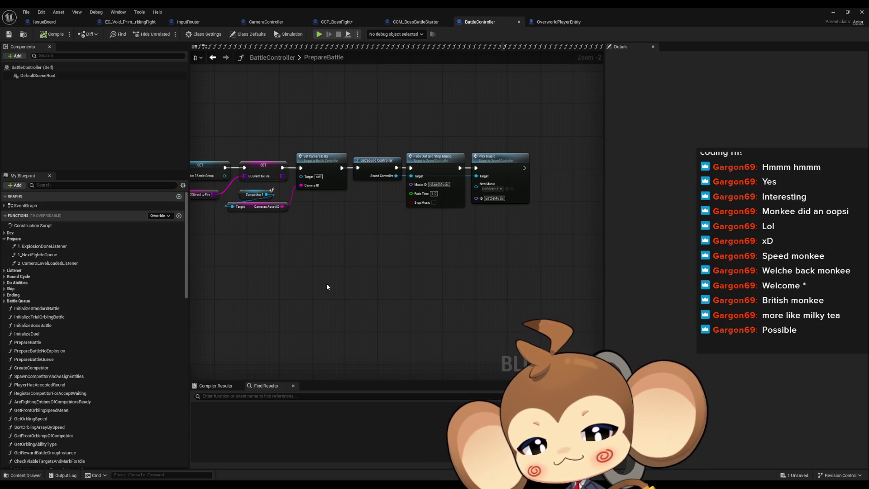
click(336, 22)
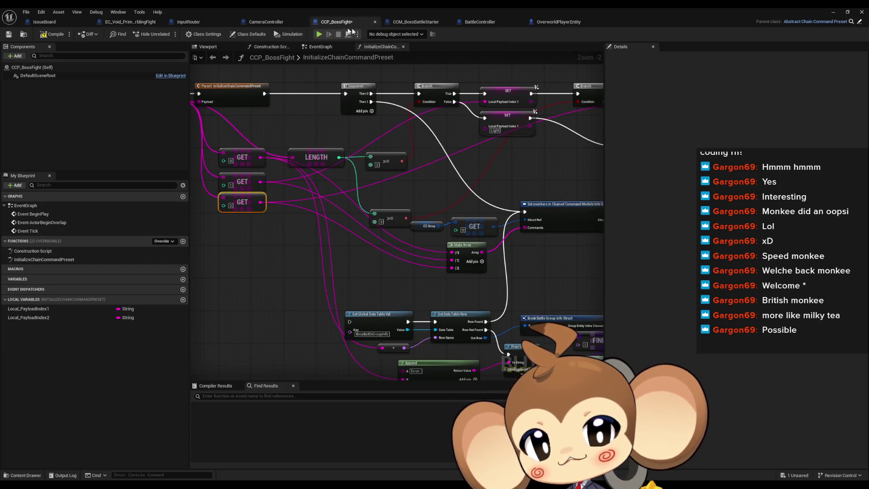
Add a CancleCasette override to EC_Void_PrimalOrblingFight and open the Abstract_EventCasette parent implementation.
click(129, 22)
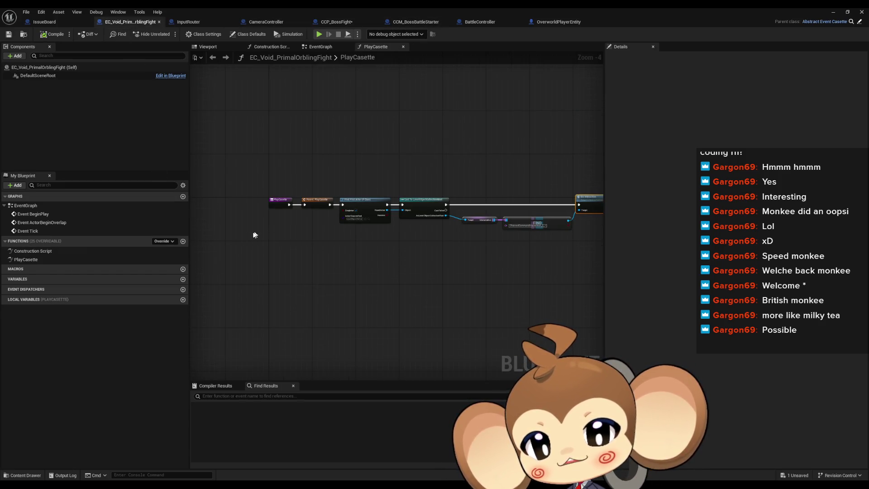
scroll(261, 240, up, 3)
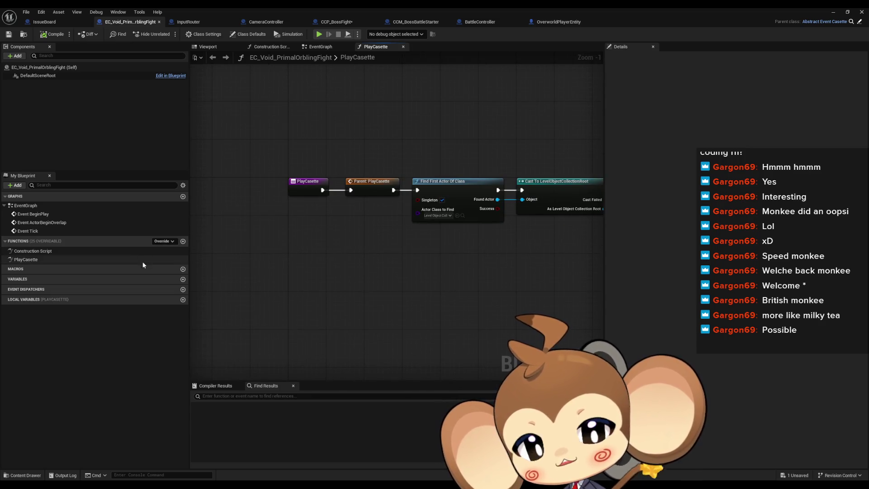
click(161, 242)
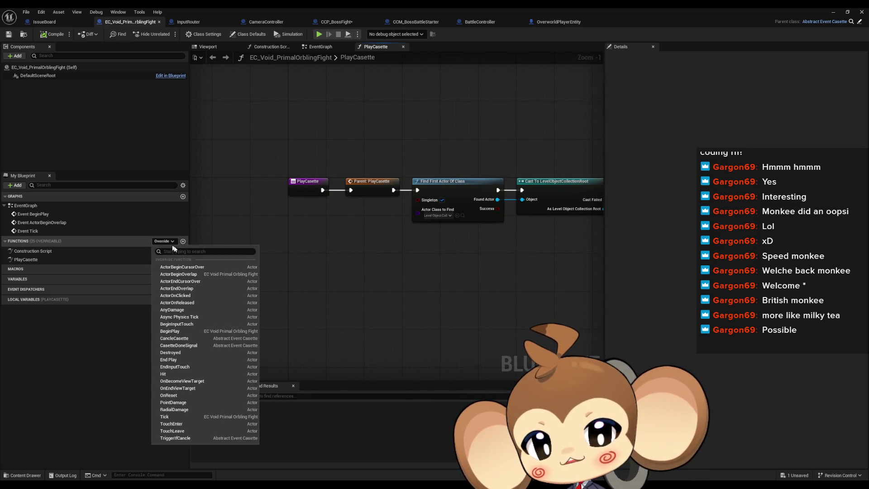
click(190, 339)
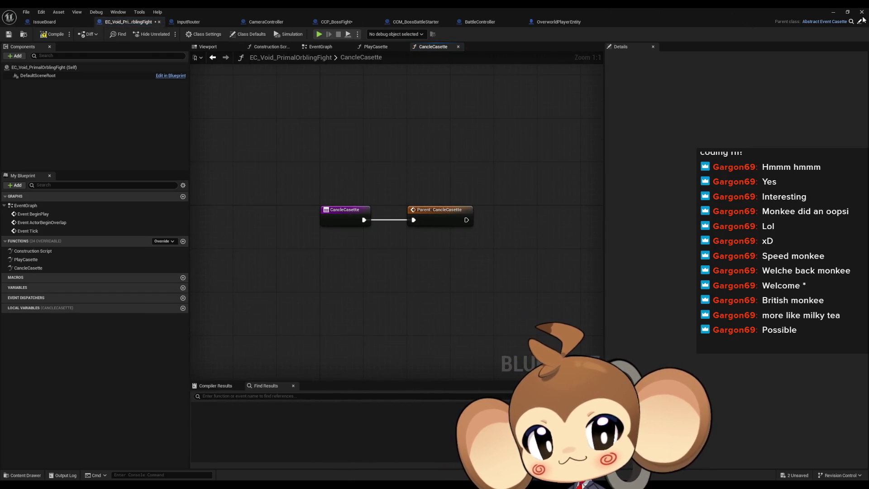
double_click(436, 220)
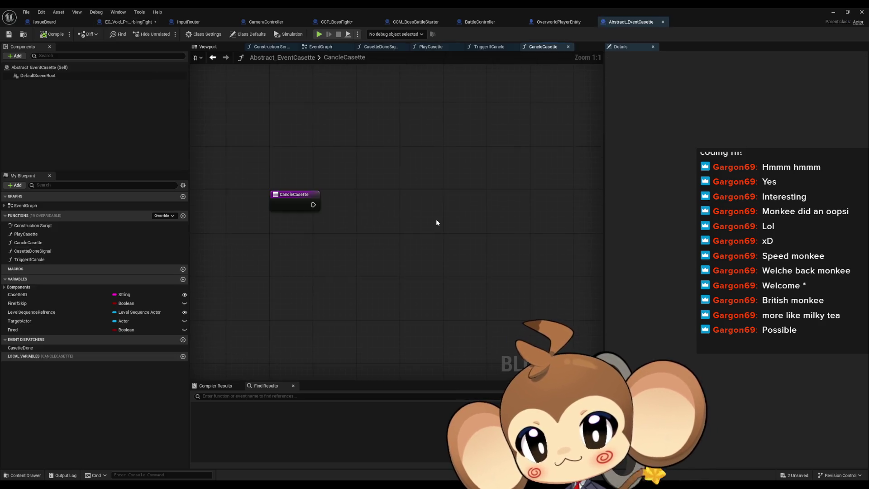
Review the parent CancleCasette and EC_Void_PrimalOrblingFight's PlayCasette graphs, then go to CameraController's CancleAllCasettes.
drag(229, 172, 326, 232)
mouse_move(280, 138)
mouse_down()
mouse_move(336, 142)
mouse_move(367, 162)
mouse_up()
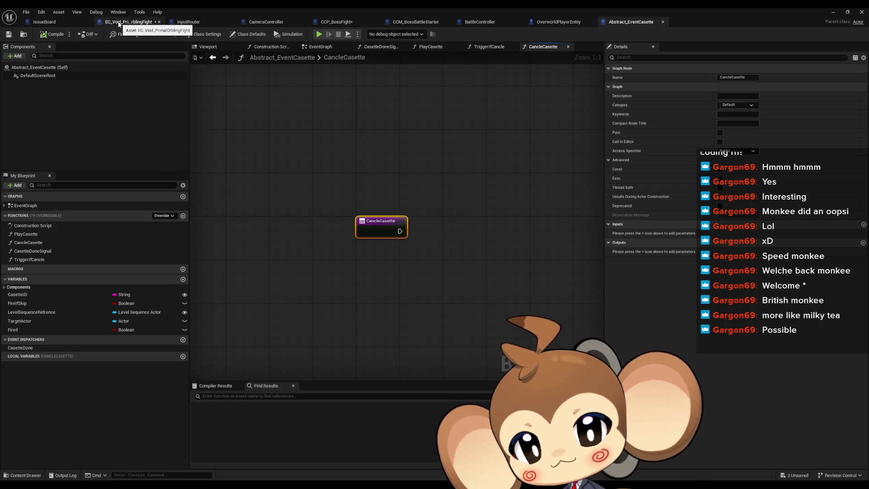
click(120, 24)
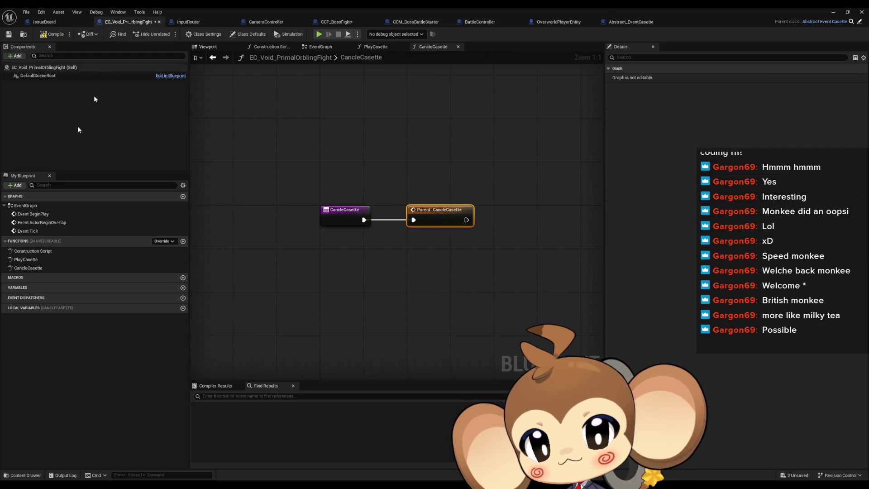
double_click(26, 260)
mouse_move(251, 182)
mouse_down()
mouse_move(271, 163)
mouse_move(287, 199)
mouse_move(324, 208)
mouse_up()
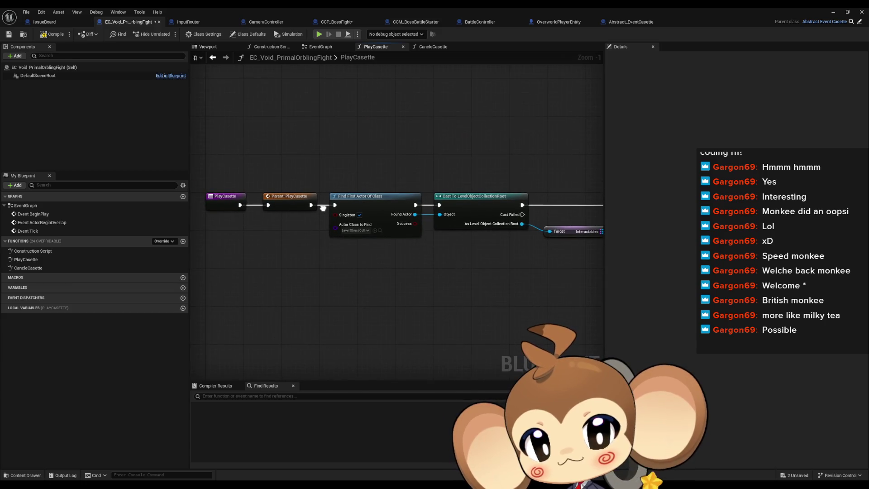
click(242, 201)
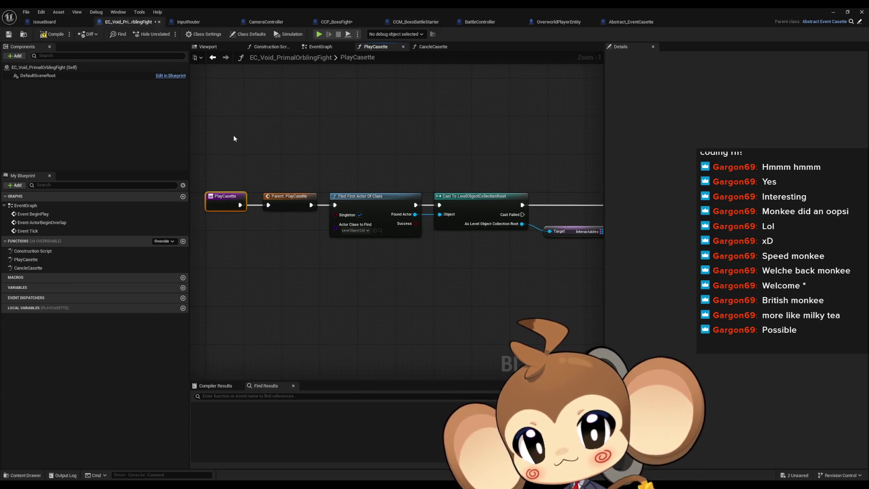
click(272, 22)
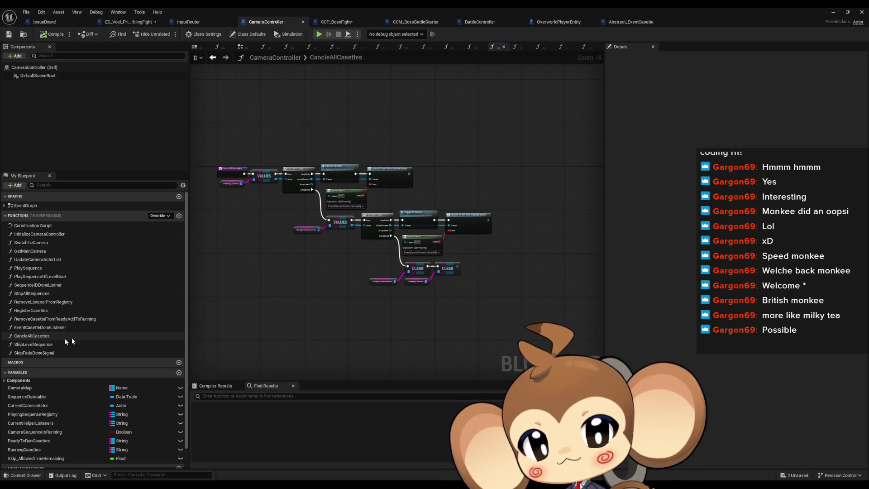
Inspect the Cancle Casette, Ready to Run Casettes and Trigger if Cancle nodes, then open TriggerIfCancle's definition.
scroll(274, 195, up, 3)
click(397, 156)
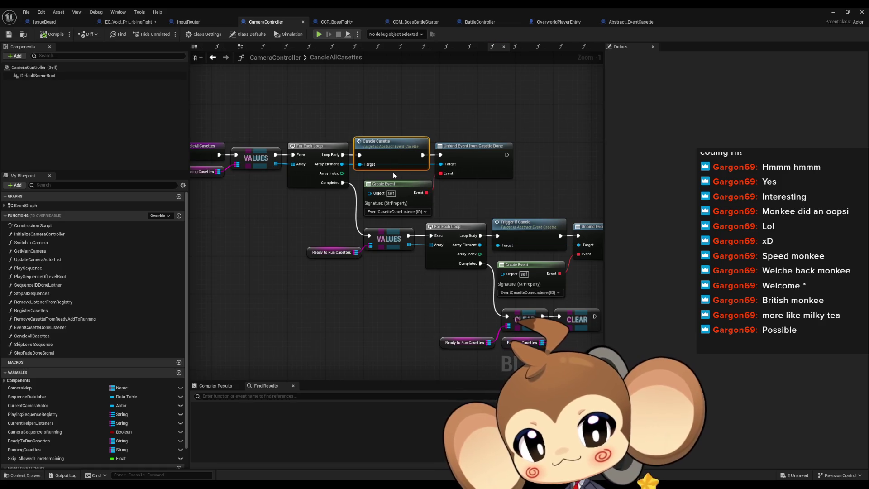
drag(393, 175, 312, 164)
click(467, 230)
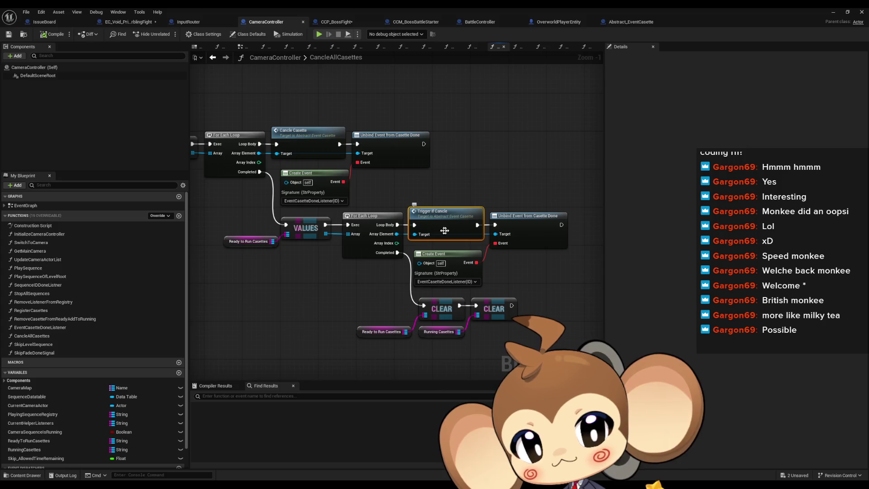
click(309, 141)
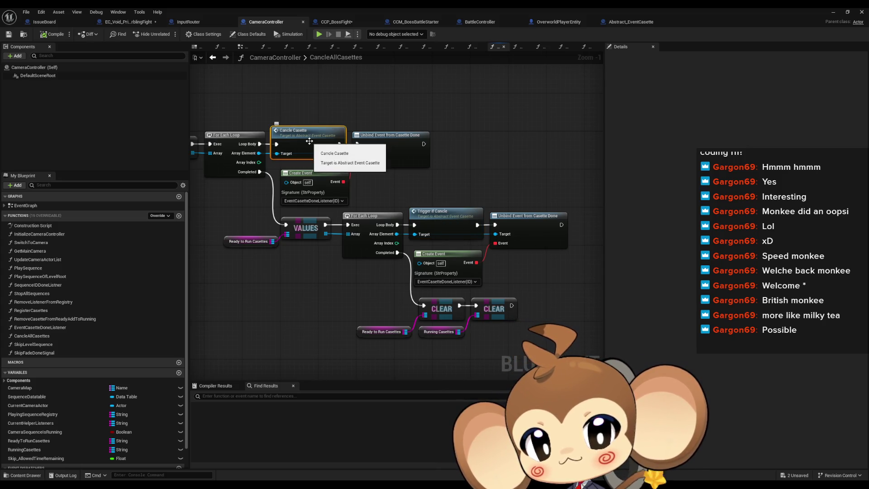
drag(310, 141, 417, 155)
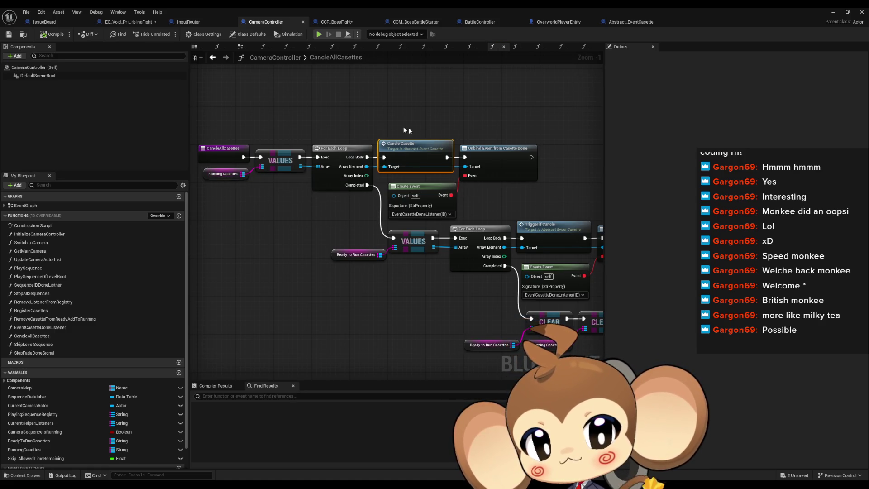
drag(328, 237, 418, 281)
mouse_move(535, 200)
mouse_down()
mouse_move(561, 237)
mouse_move(470, 214)
mouse_up()
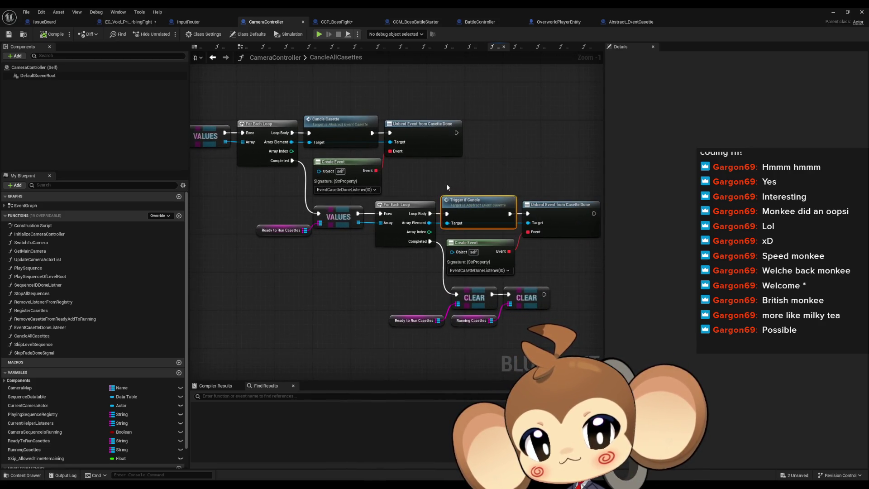
double_click(474, 207)
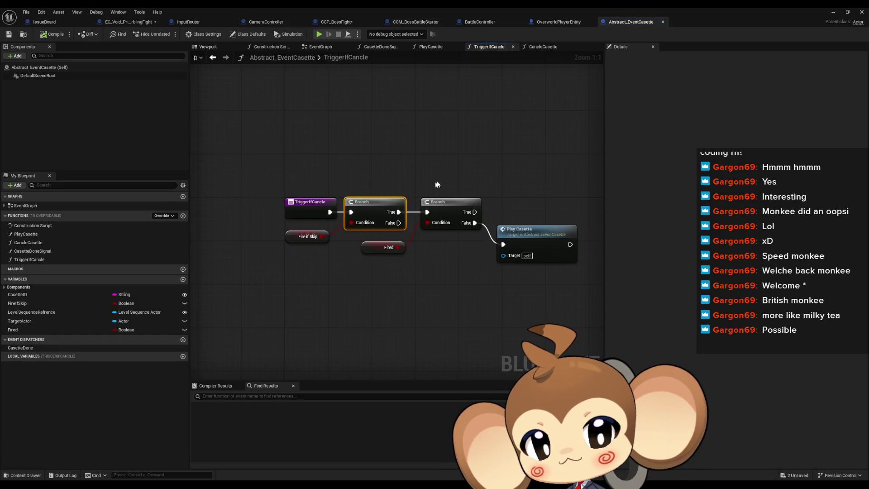
click(539, 256)
drag(538, 264, 475, 256)
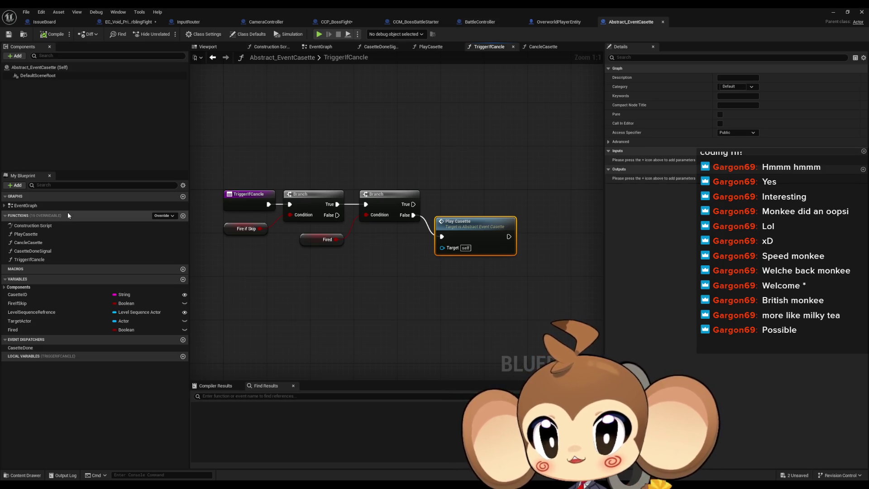
click(129, 26)
Delete the CancleCasette override and override TriggerIfCancle in EC_Void_PrimalOrblingFight instead.
click(28, 268)
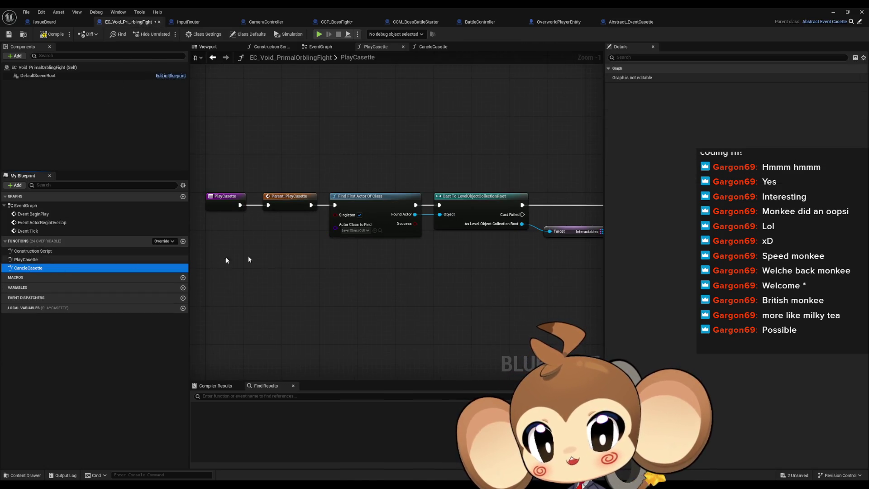
key(Delete)
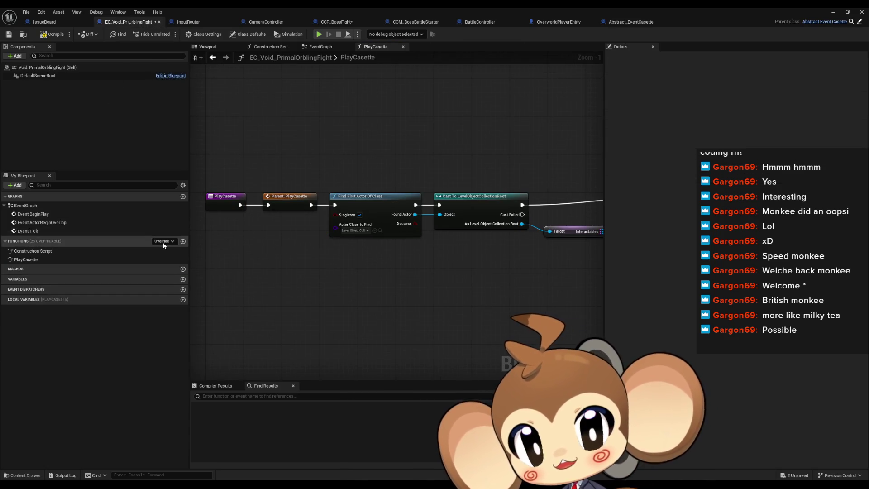
click(164, 241)
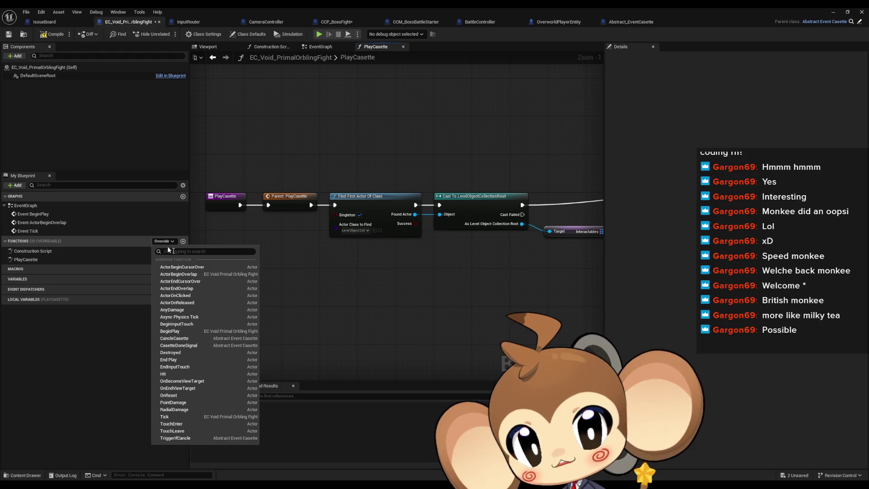
click(175, 438)
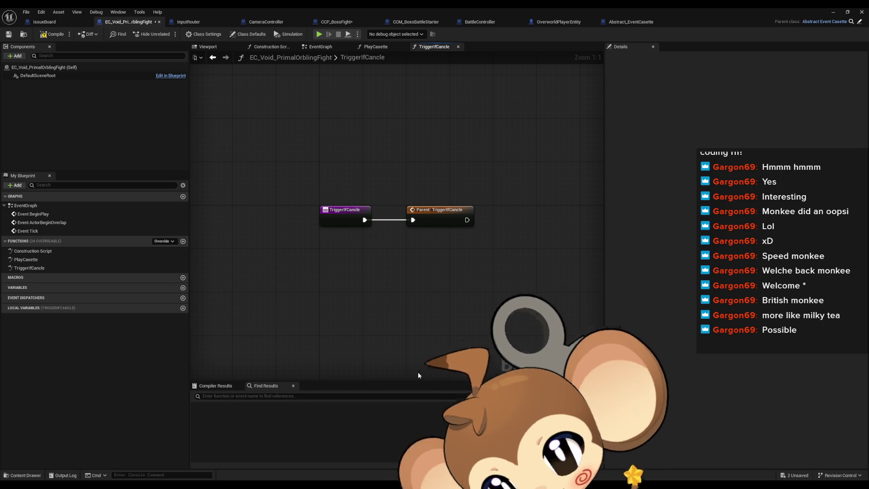
In PlayCasette, select the Find First Actor, LevelObjectCollectionRoot cast, Interactables and Find nodes.
double_click(37, 259)
mouse_move(384, 260)
mouse_down()
mouse_move(375, 268)
mouse_move(291, 257)
mouse_up()
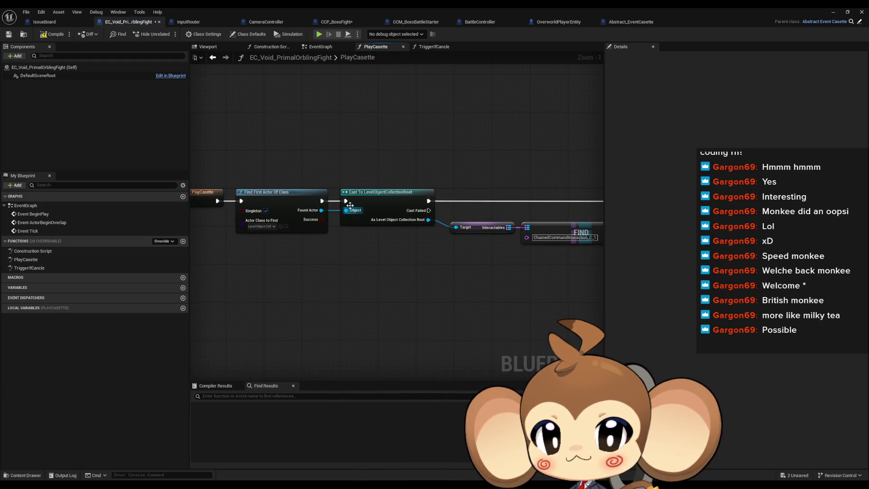
drag(351, 208, 322, 214)
scroll(321, 226, down, 2)
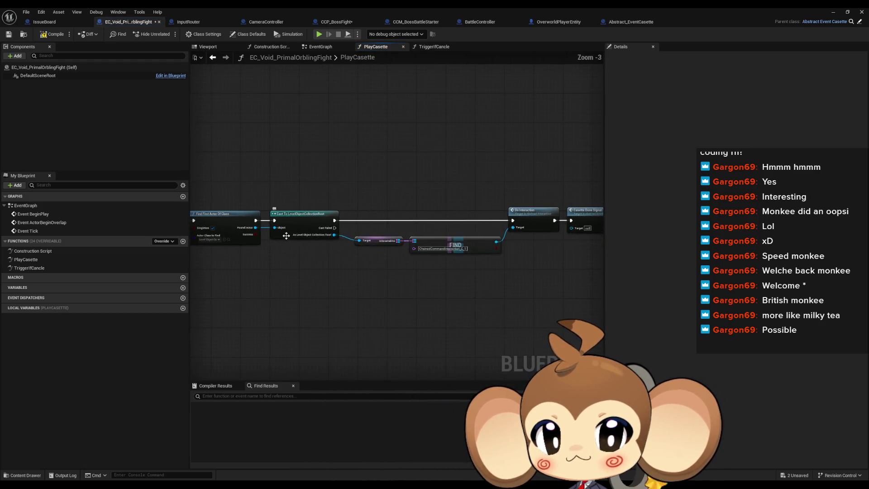
click(524, 211)
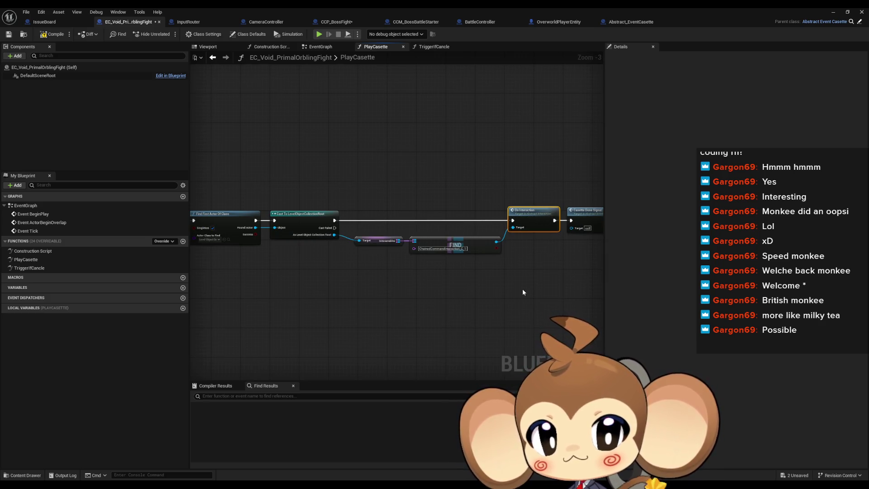
mouse_move(234, 175)
mouse_down()
mouse_move(254, 197)
mouse_move(453, 284)
mouse_move(402, 281)
mouse_up()
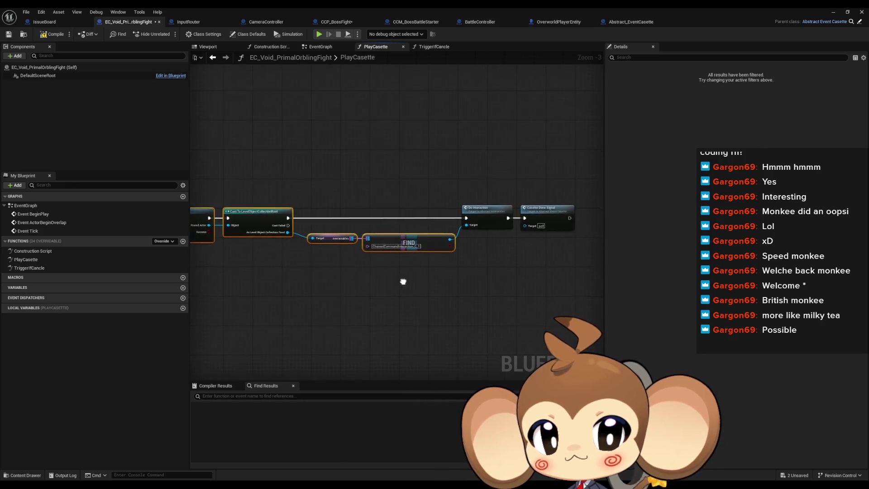
Paste those nodes into TriggerIfCancle and move the Parent: TriggerIfCancle call to their right.
double_click(39, 268)
key(ctrl+v)
mouse_move(355, 284)
mouse_down()
mouse_move(482, 290)
mouse_move(410, 271)
mouse_move(329, 211)
mouse_move(294, 271)
mouse_move(276, 212)
mouse_up()
key(ctrl+z)
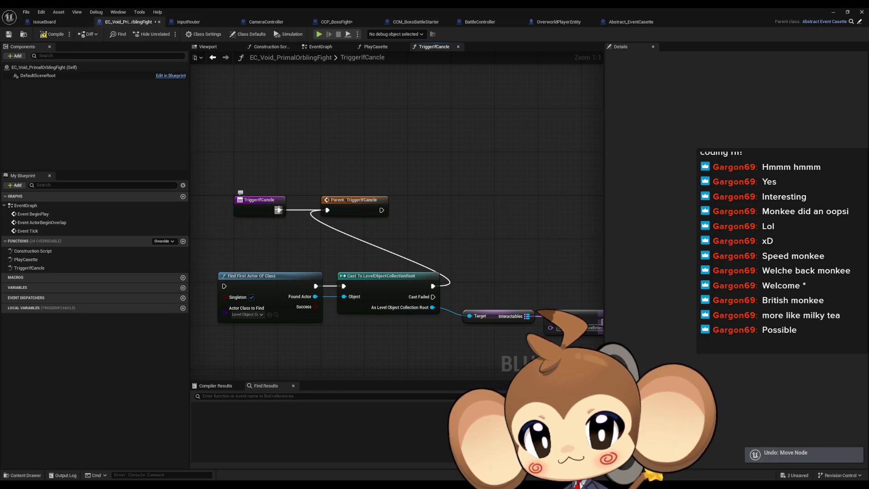
mouse_move(361, 202)
mouse_down()
mouse_move(239, 202)
mouse_move(596, 194)
mouse_up()
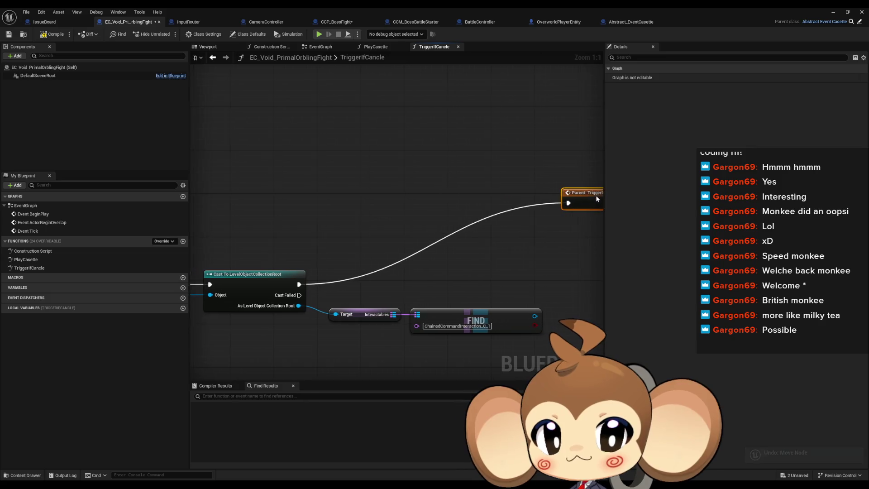
drag(326, 231, 292, 209)
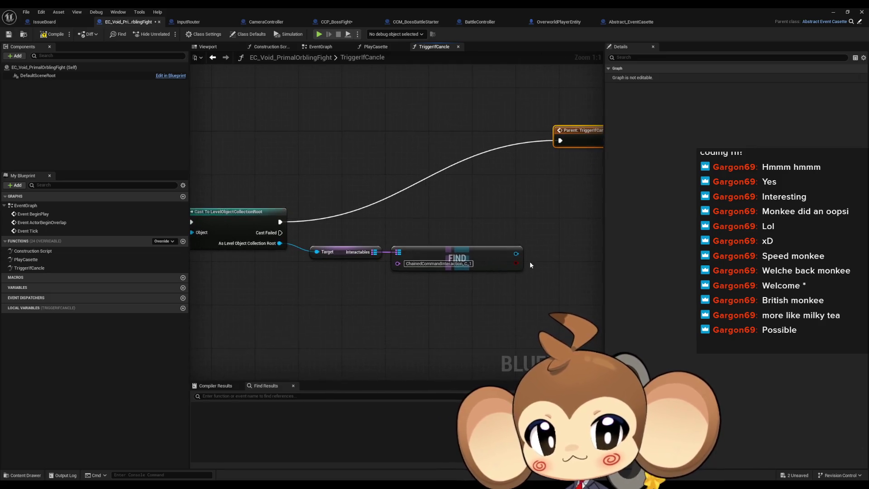
drag(503, 71, 398, 69)
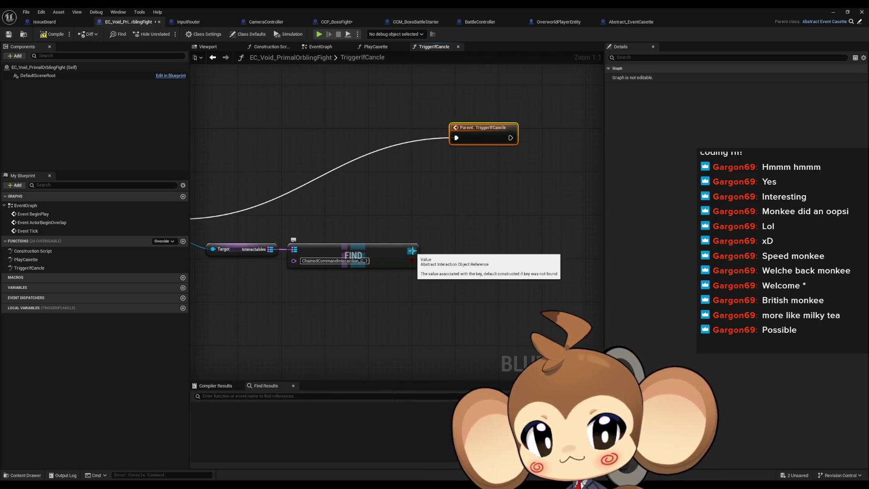
From the Find node's Value pin, search 'cast chain' and add Cast To ChainedCommandInteraction.
drag(412, 251, 443, 256)
text(get)
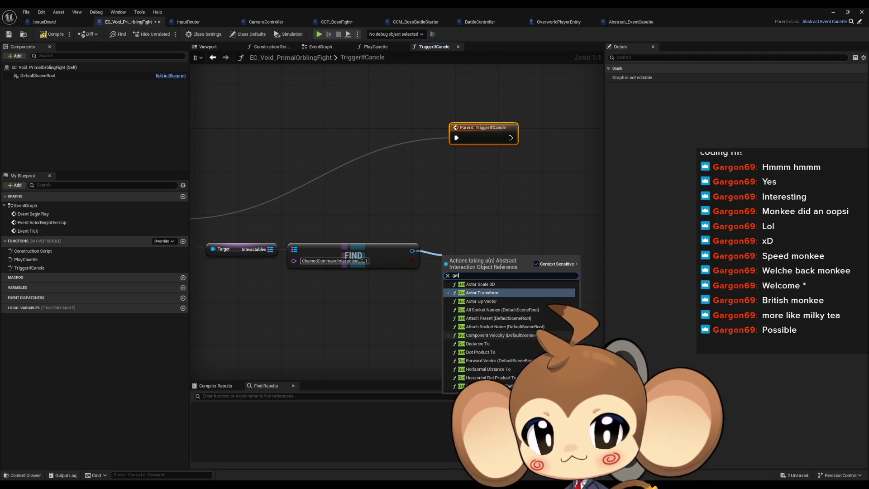
scroll(511, 335, down, 10)
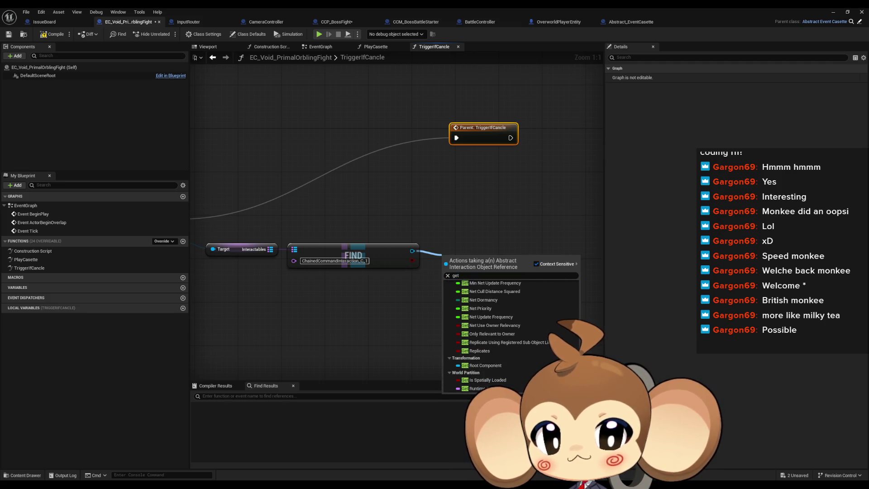
scroll(511, 335, up, 8)
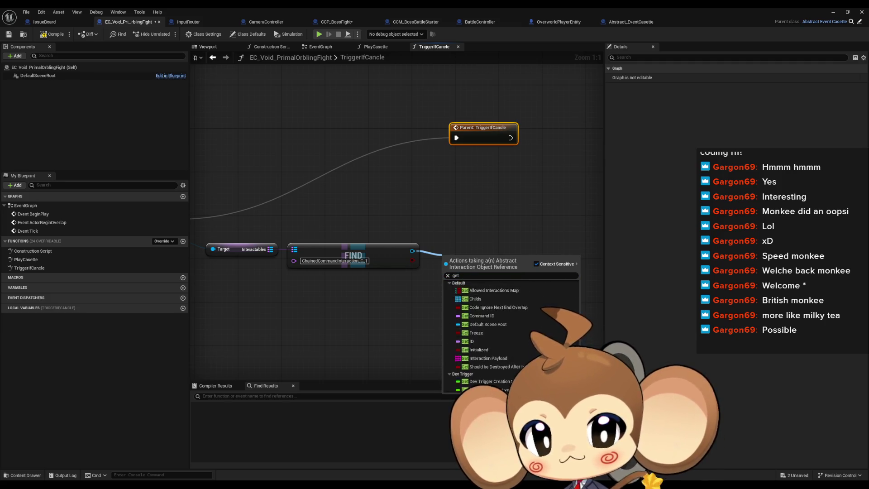
scroll(511, 335, up, 5)
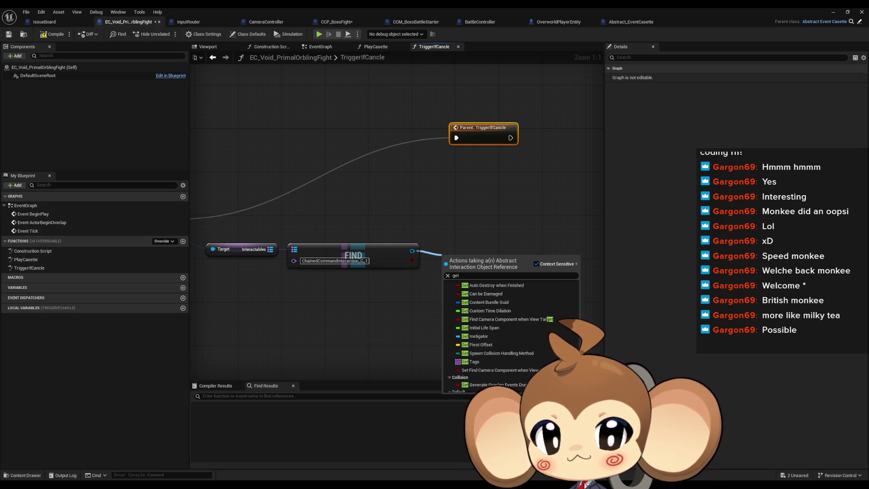
scroll(511, 335, down, 1)
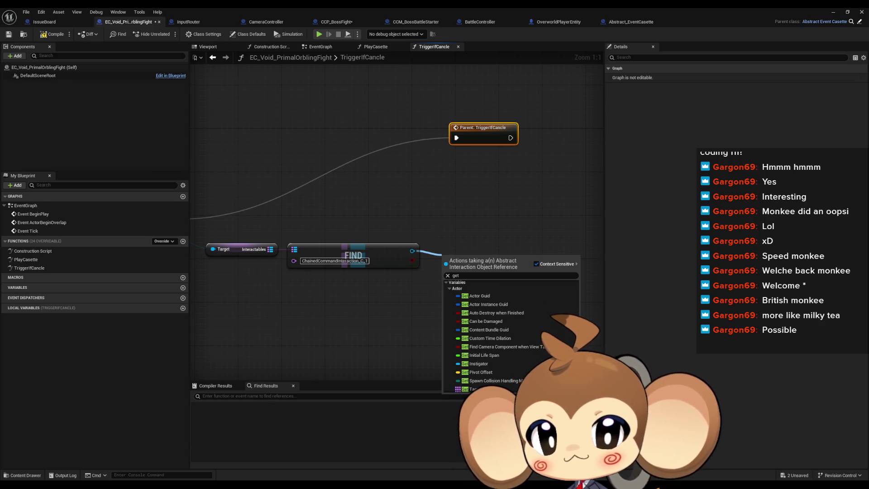
scroll(510, 335, down, 2)
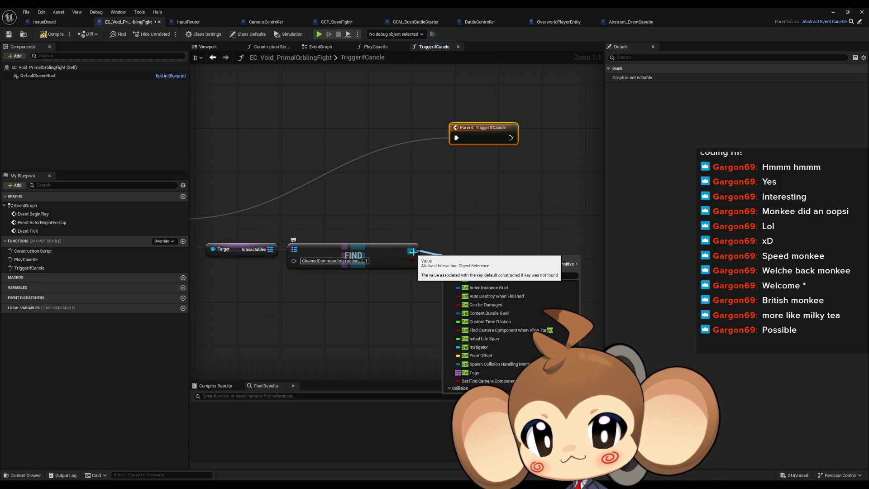
drag(413, 251, 437, 256)
text(cast chain)
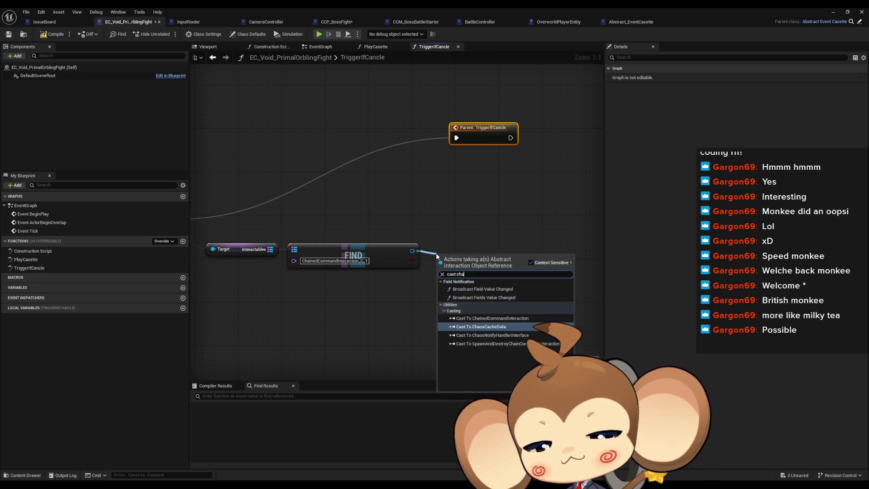
click(492, 295)
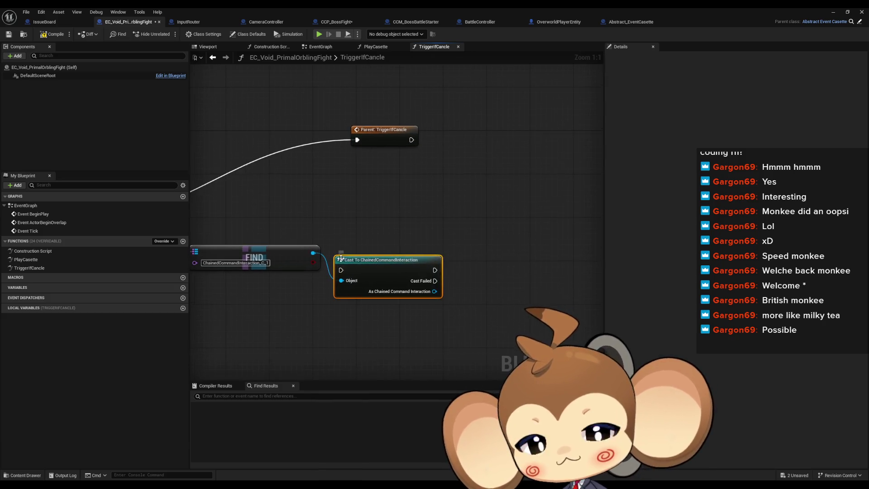
mouse_move(434, 291)
mouse_down()
mouse_move(457, 292)
mouse_move(475, 256)
mouse_up()
scroll(521, 338, down, 10)
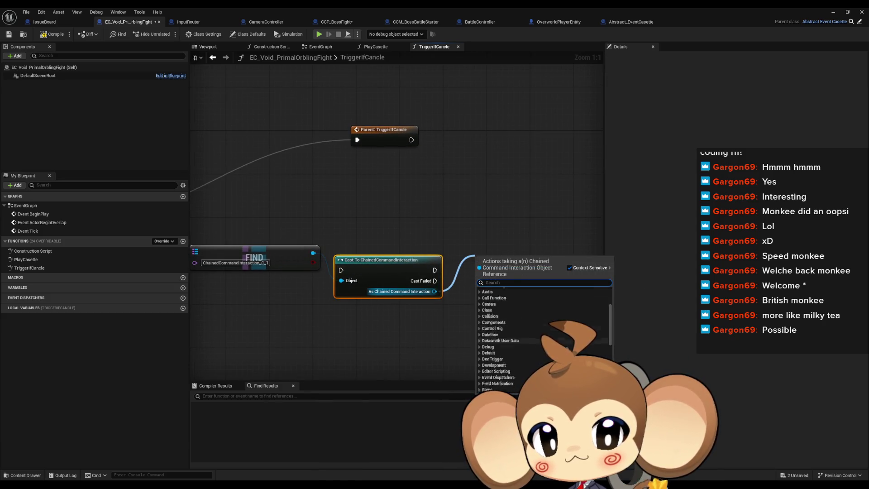
click(480, 374)
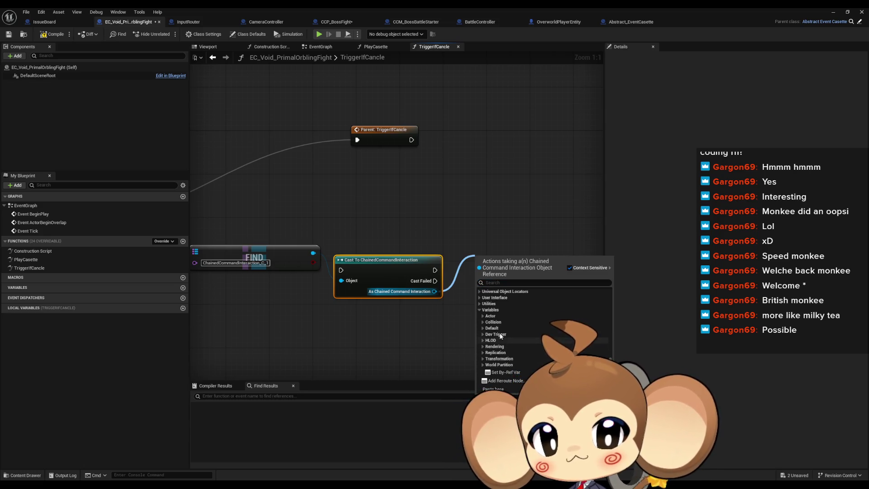
click(481, 328)
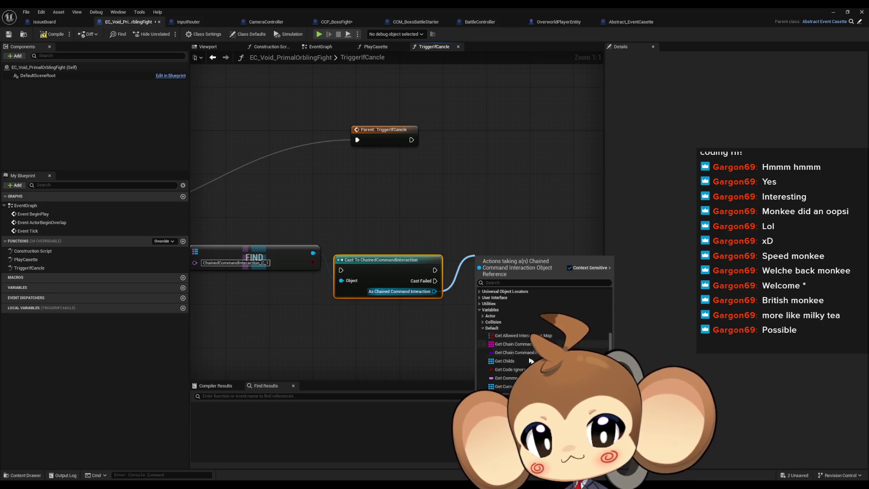
scroll(529, 358, down, 3)
scroll(543, 335, down, 5)
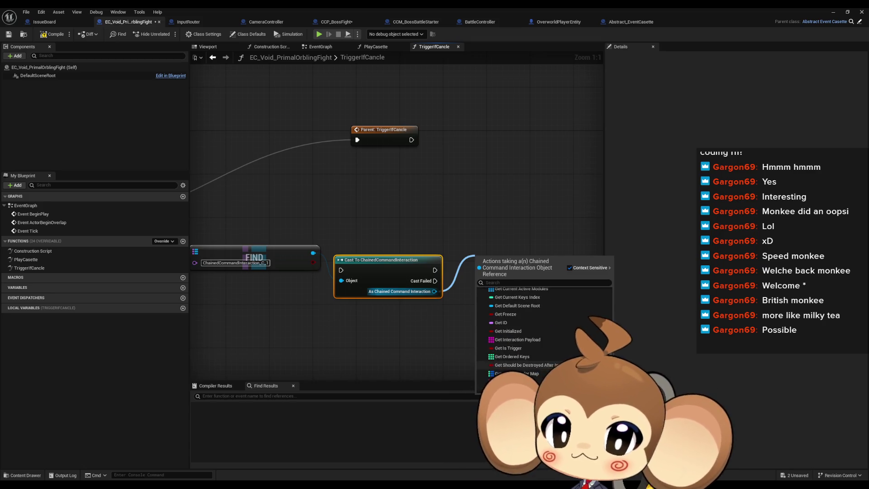
scroll(540, 352, down, 3)
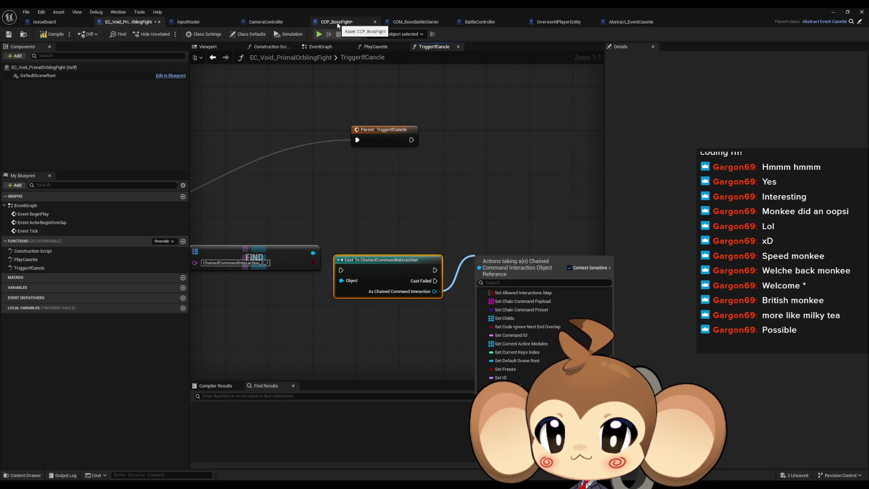
Restore the editor window, inspect Trigger_PrimalOrblingFight's settings, then show CCP_BossFight's InitializeChainCommandPreset graph.
double_click(332, 7)
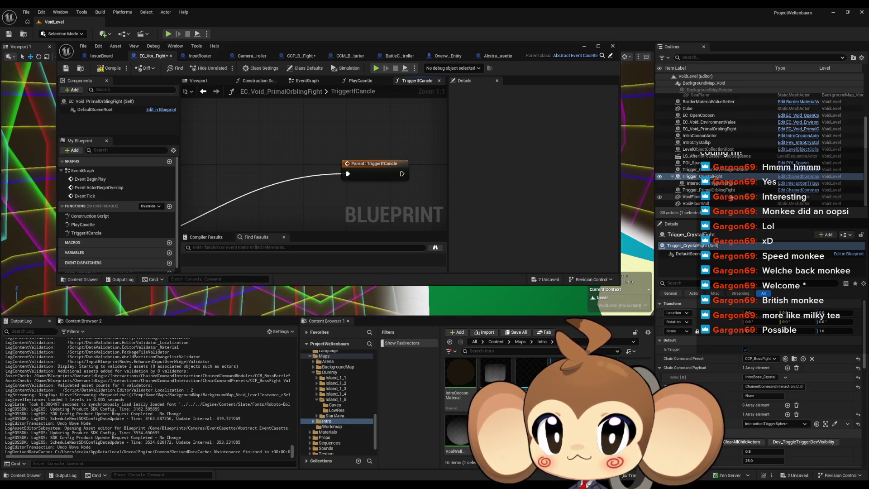
click(742, 190)
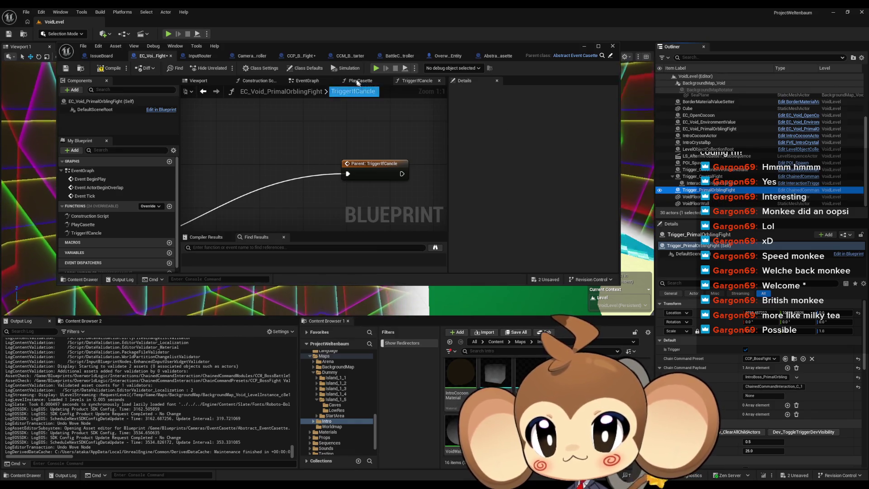
click(300, 57)
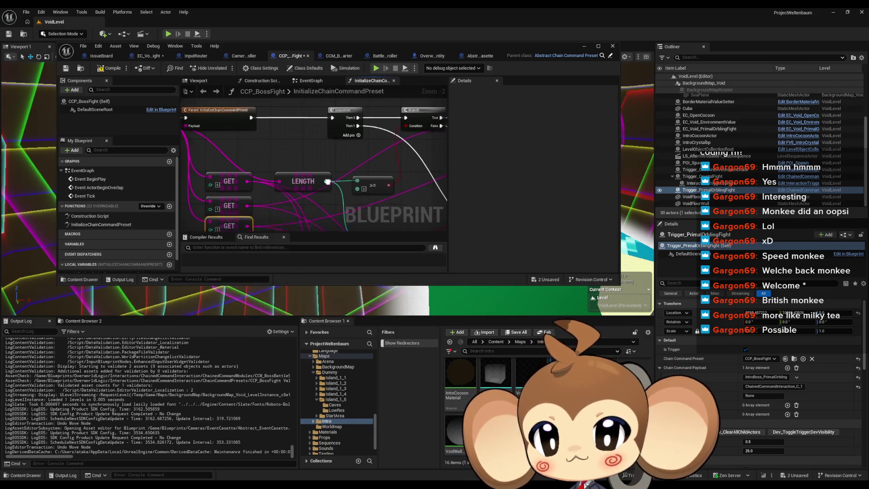
Pan back to the InitializeChainCommandPreset entry node and find its references by name.
scroll(288, 180, down, 3)
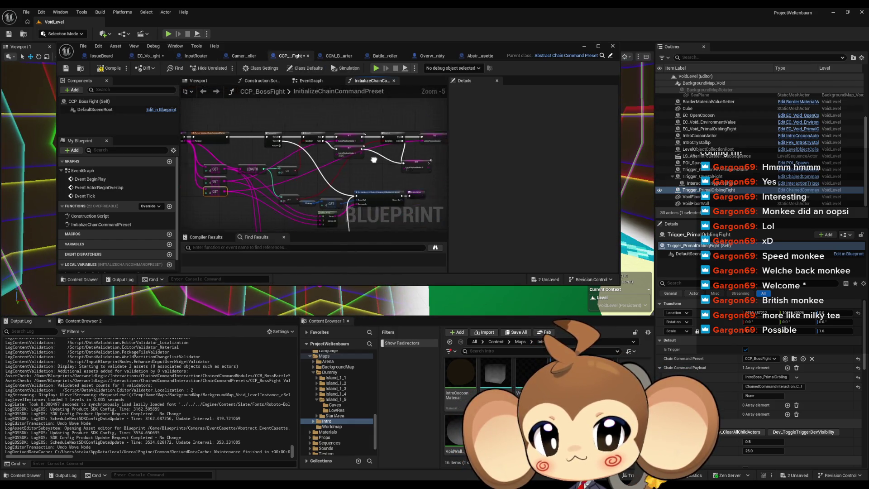
drag(423, 152, 434, 152)
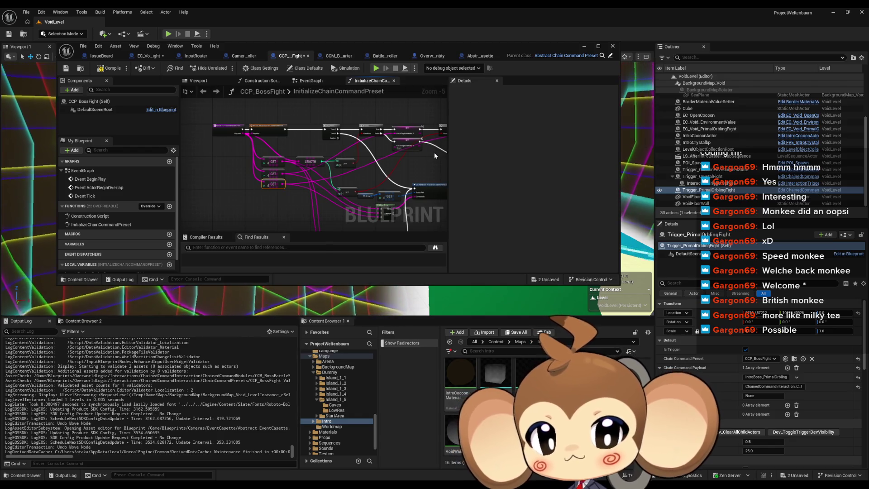
scroll(433, 152, up, 3)
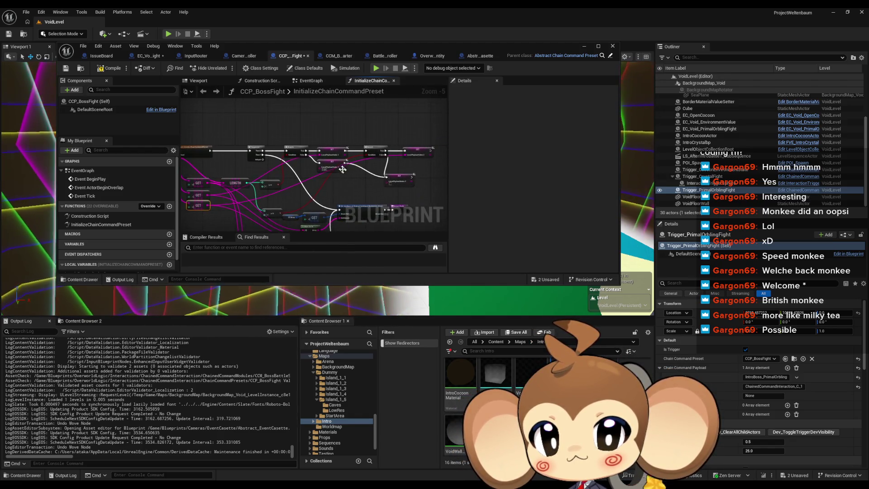
drag(354, 180, 313, 166)
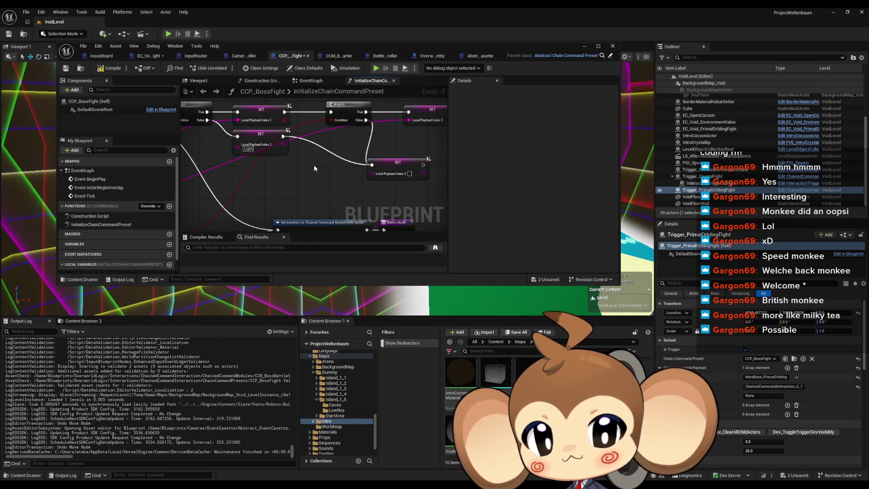
drag(291, 177, 447, 227)
click(267, 141)
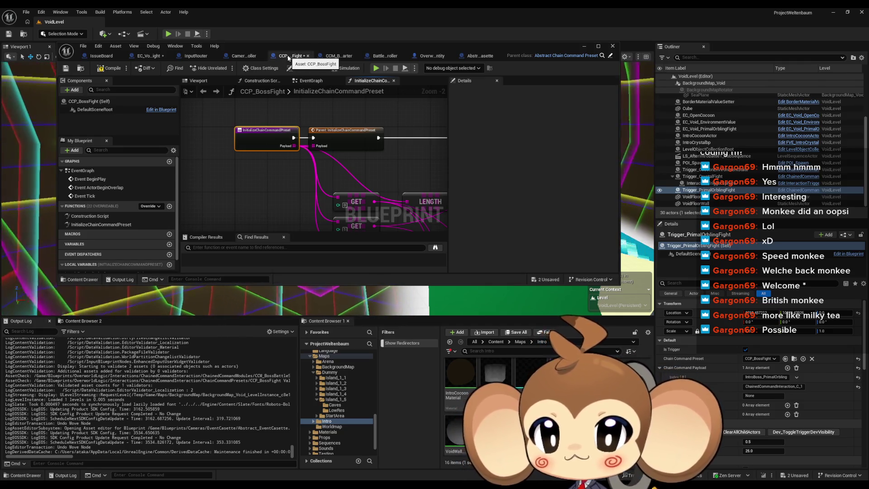
right_click(251, 139)
mouse_move(308, 220)
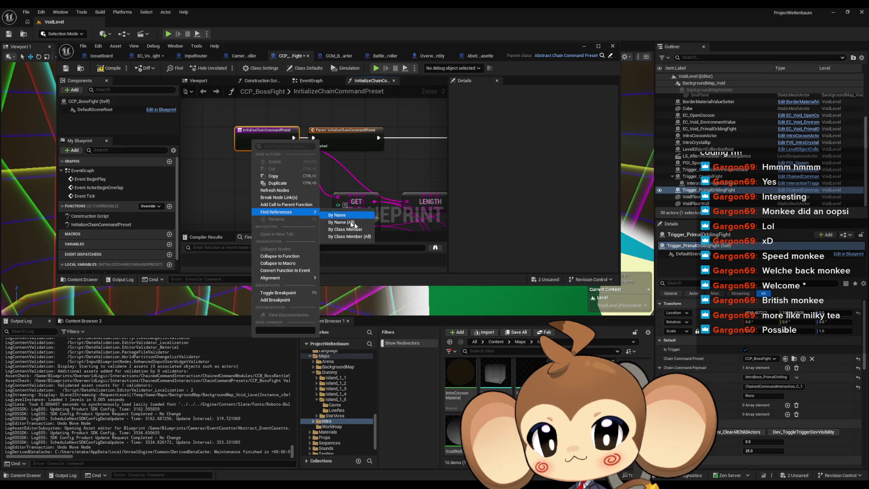
click(345, 230)
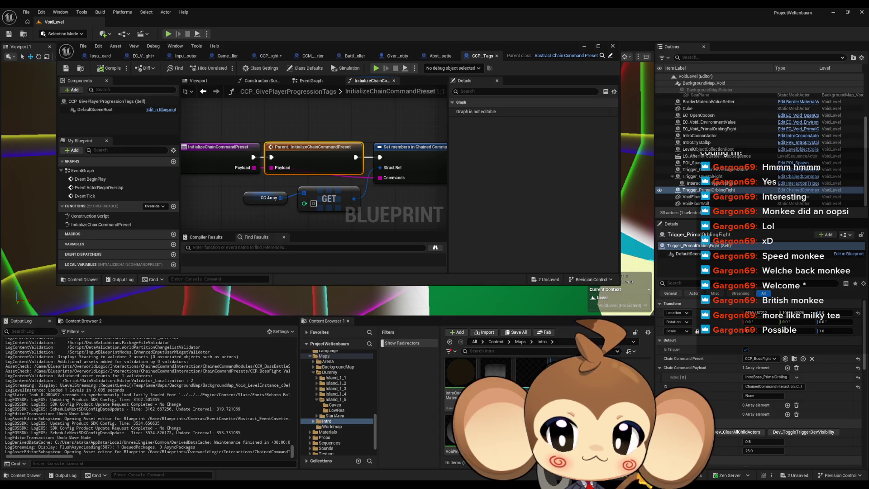
View ChainedCommandInteraction's InitializeInteraction graph maximized, then return to EC_Void_PrimalOrblingFight's TriggerIfCancle.
click(799, 189)
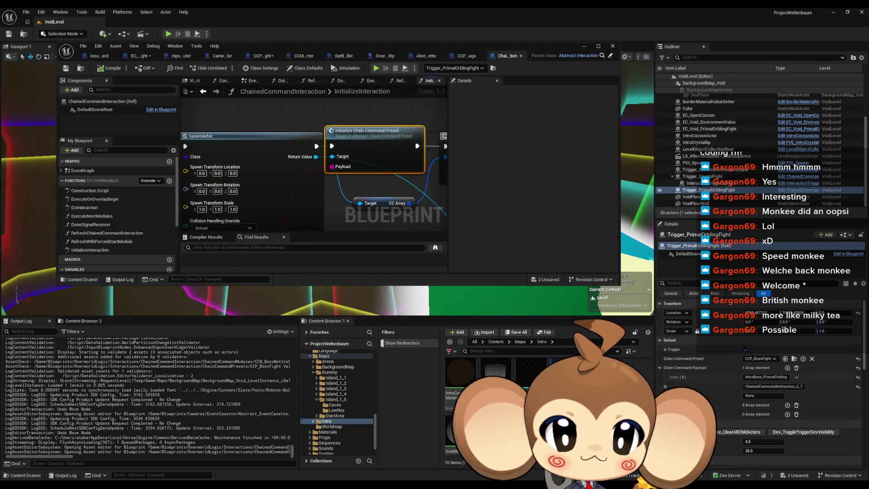
double_click(423, 53)
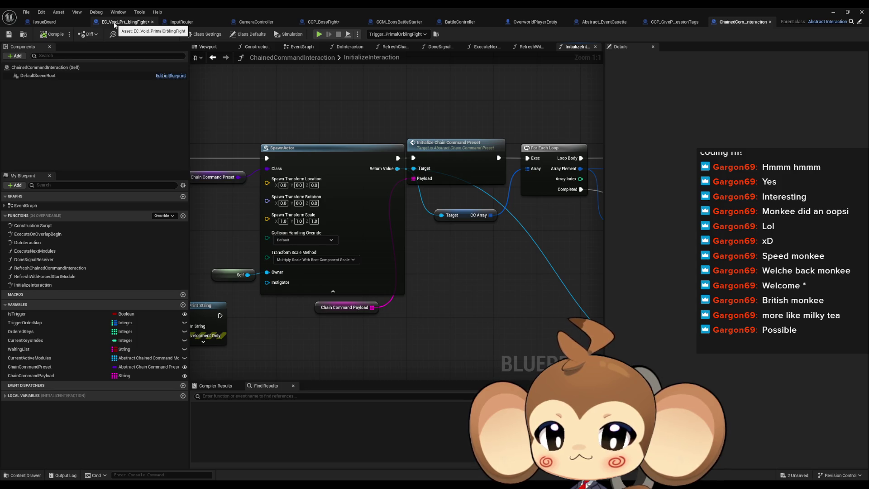
scroll(407, 152, down, 3)
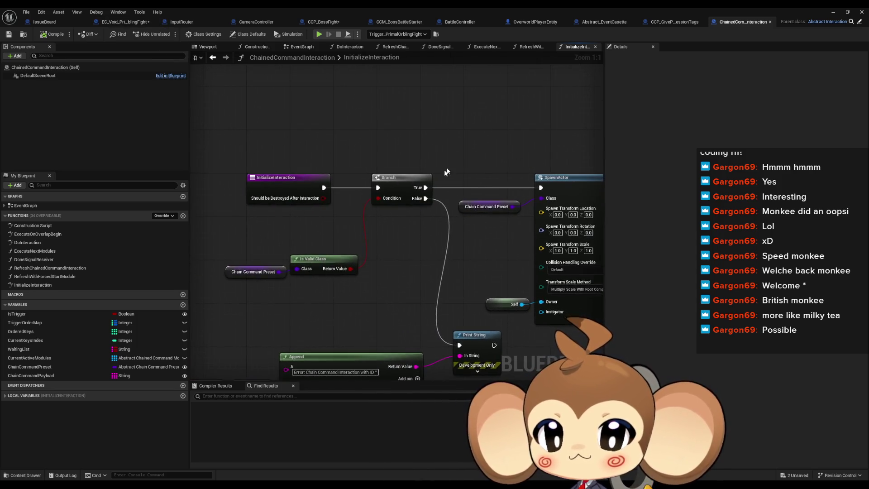
click(121, 25)
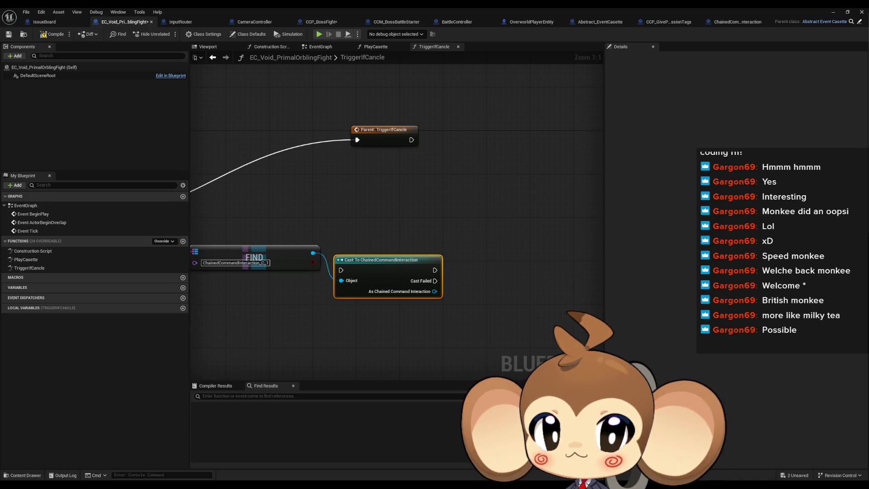
Pan the TriggerIfCancle chain from Find First Actor to the cast node, then restore the editor window.
click(497, 167)
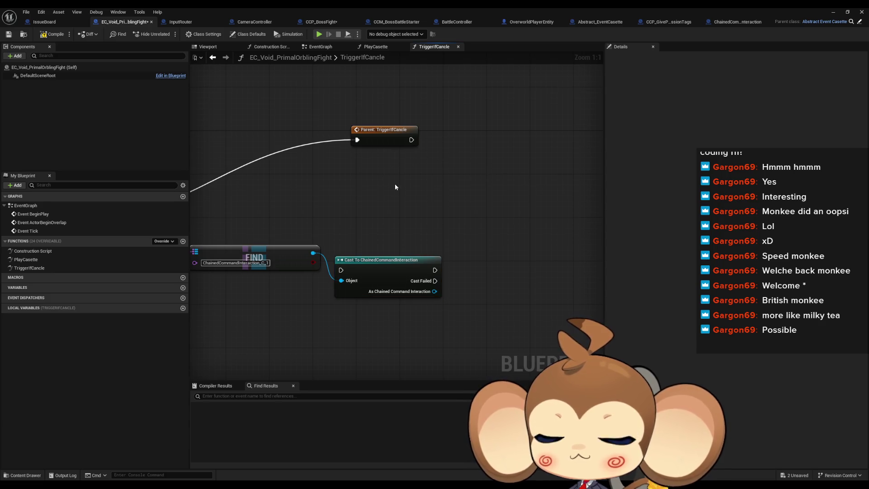
drag(395, 184, 500, 193)
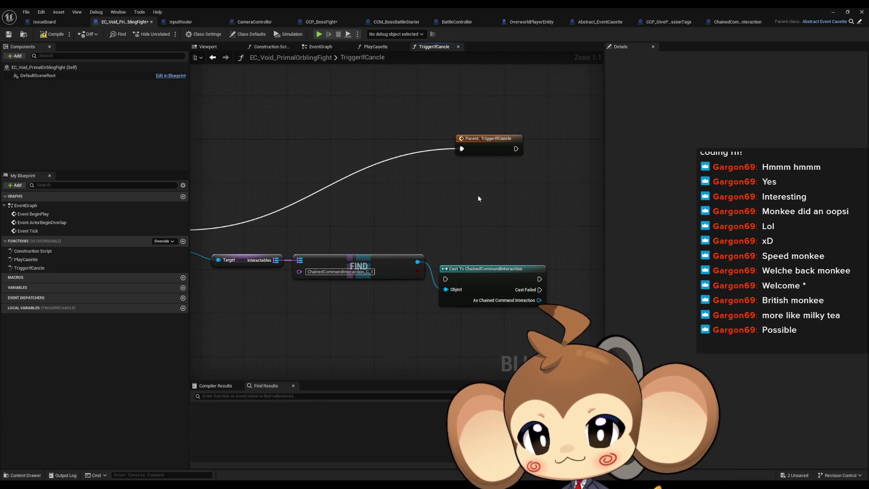
drag(443, 192, 603, 211)
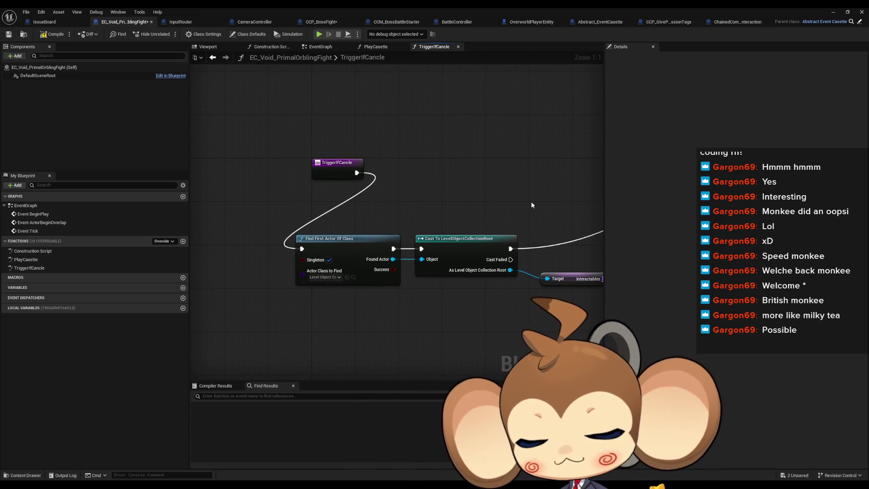
drag(526, 200, 266, 187)
mouse_move(428, 195)
mouse_down()
mouse_move(276, 189)
mouse_move(297, 144)
mouse_up()
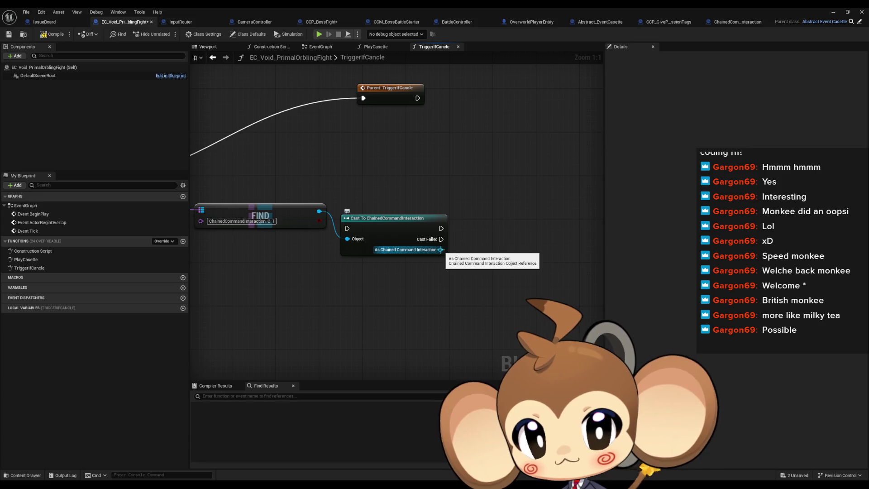
double_click(437, 7)
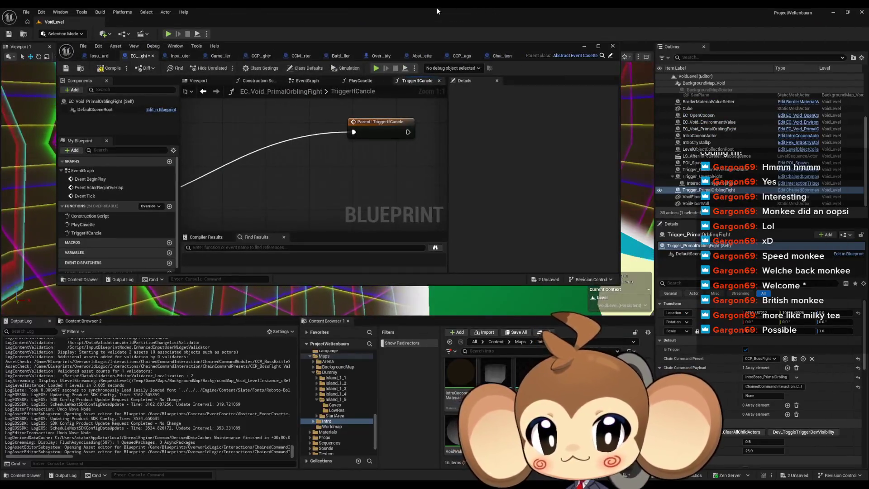
Search the Cast pin actions for 'chain paylo set m' and 'set memb' without adding any, then open Abstract_EventCasette.
double_click(362, 47)
drag(440, 250, 477, 252)
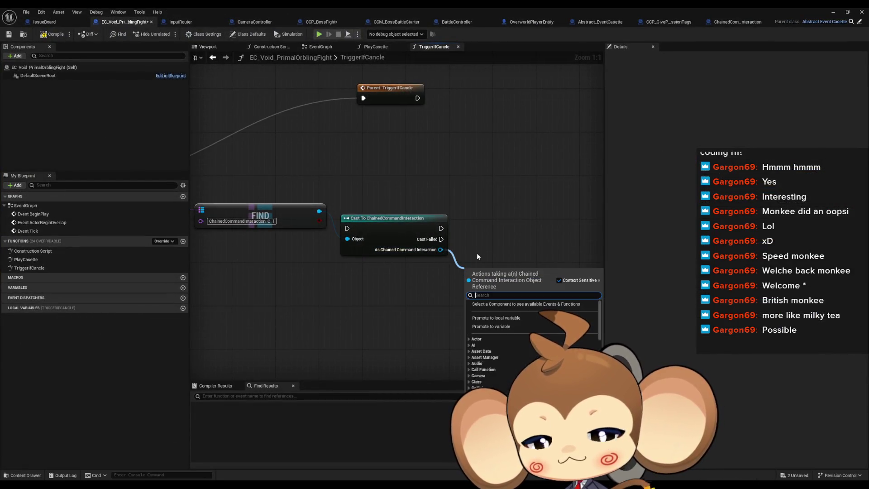
text(chain paylo)
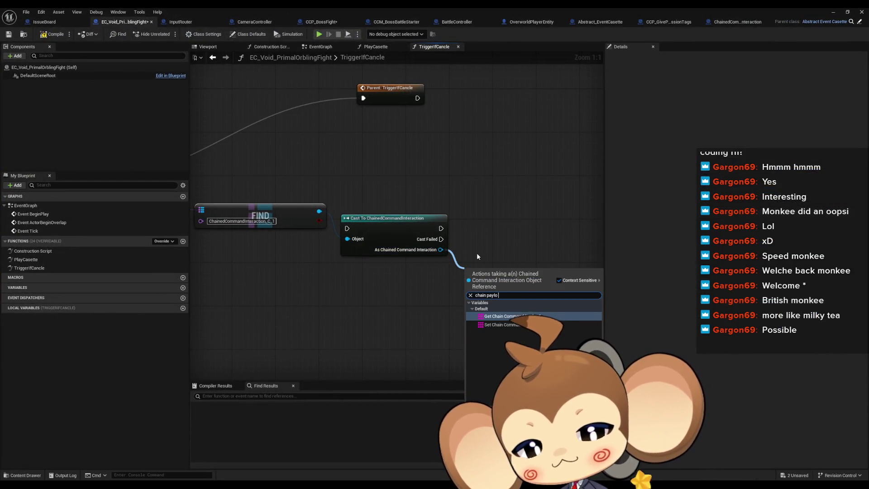
text( set mem)
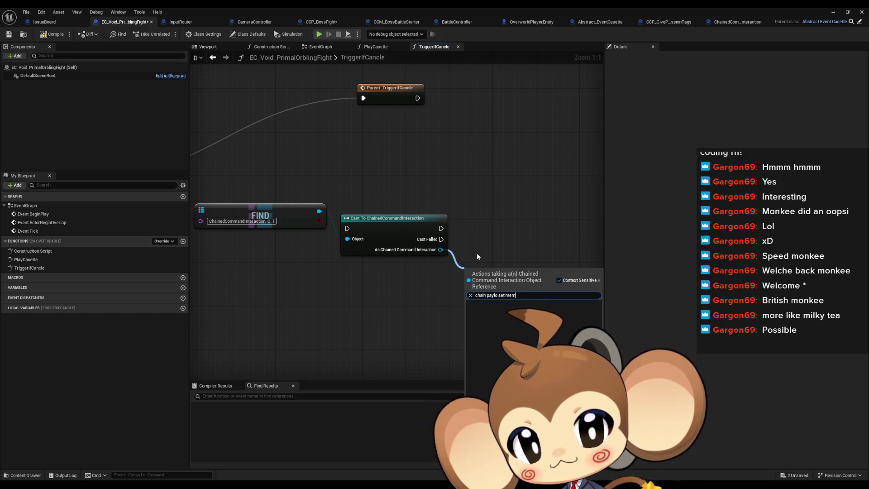
key(BackSpace)
key(BackSpace)
key(BackSpace)
key(BackSpace)
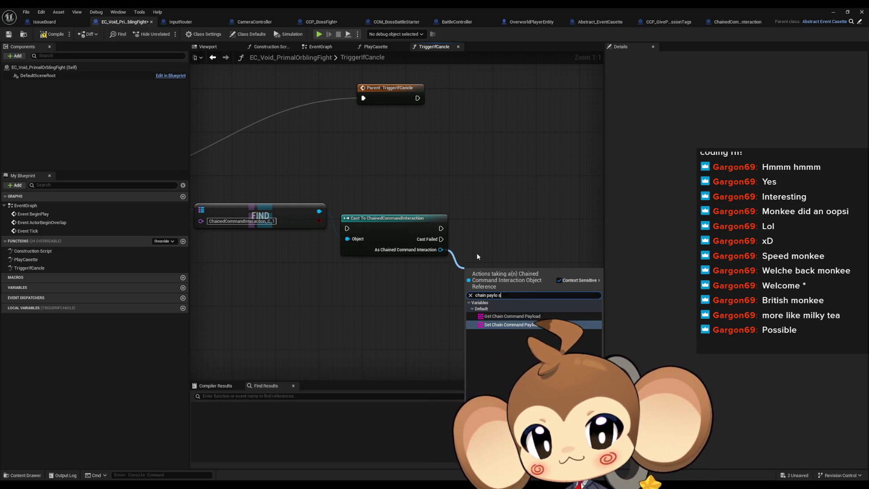
key(ctrl+a)
text(s)
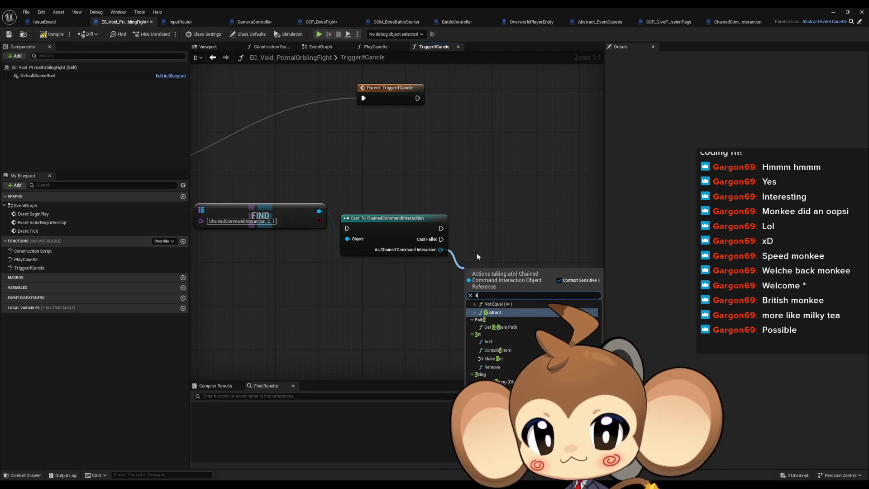
text(et memb)
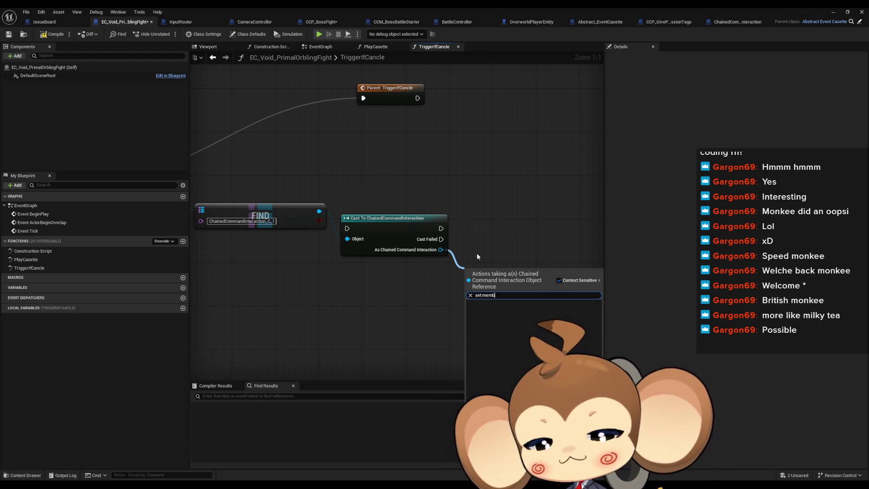
key(BackSpace)
key(BackSpace)
key(BackSpace)
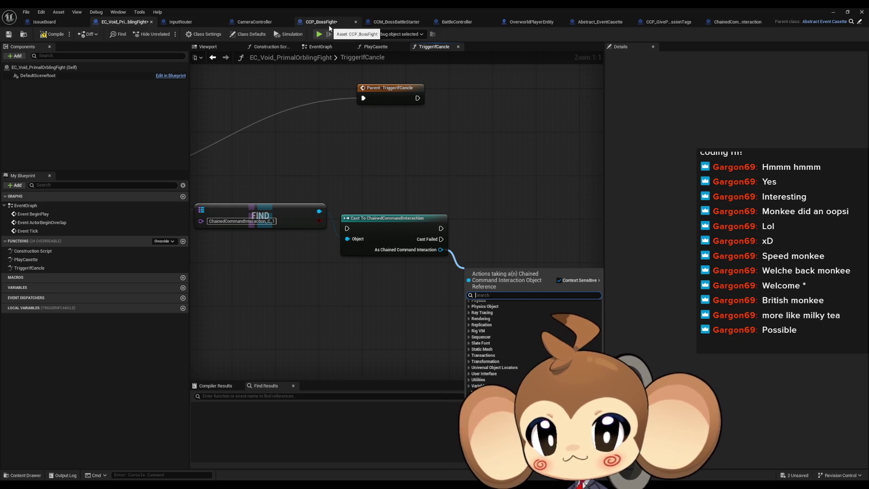
click(609, 23)
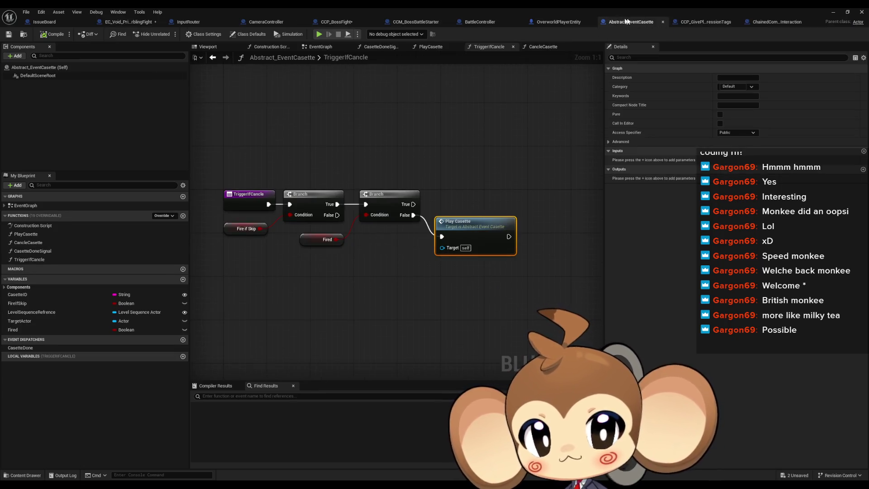
In ChainedCommandInteraction's InitializeInteraction graph, open the Initialize Chain Command Preset definition and come back.
click(766, 22)
drag(458, 166, 365, 167)
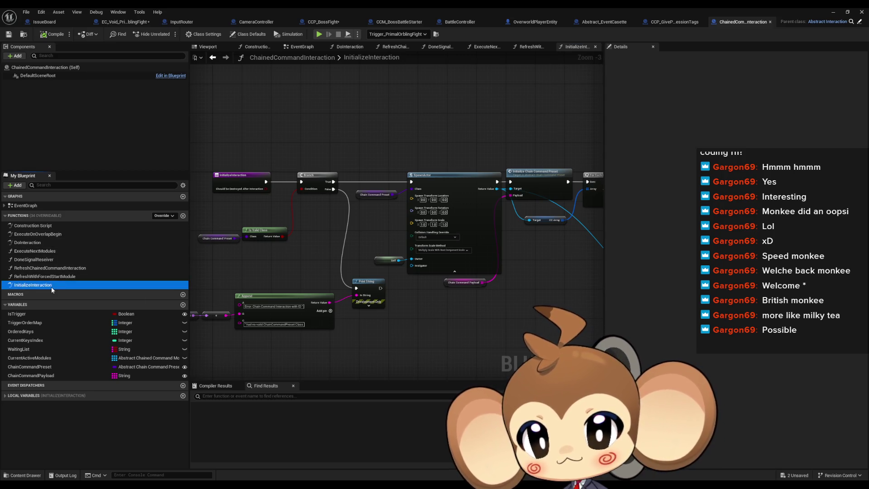
drag(456, 230, 331, 227)
drag(460, 254, 411, 256)
scroll(331, 204, up, 3)
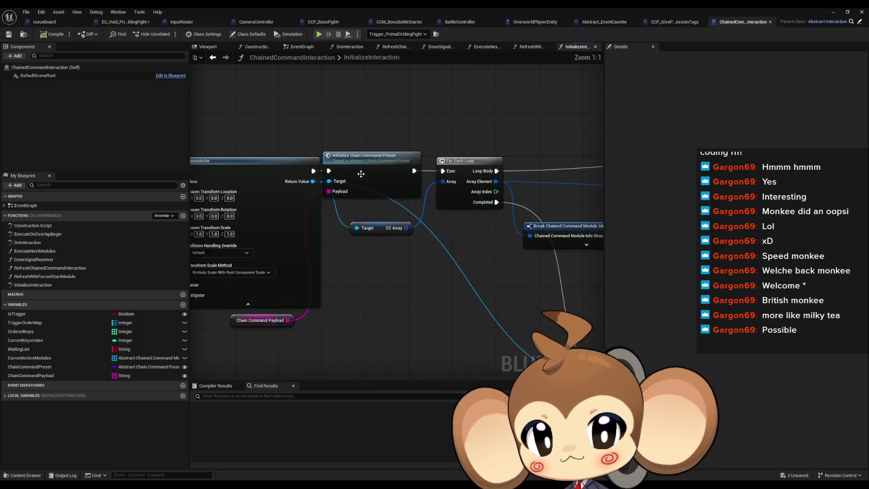
click(361, 174)
double_click(360, 174)
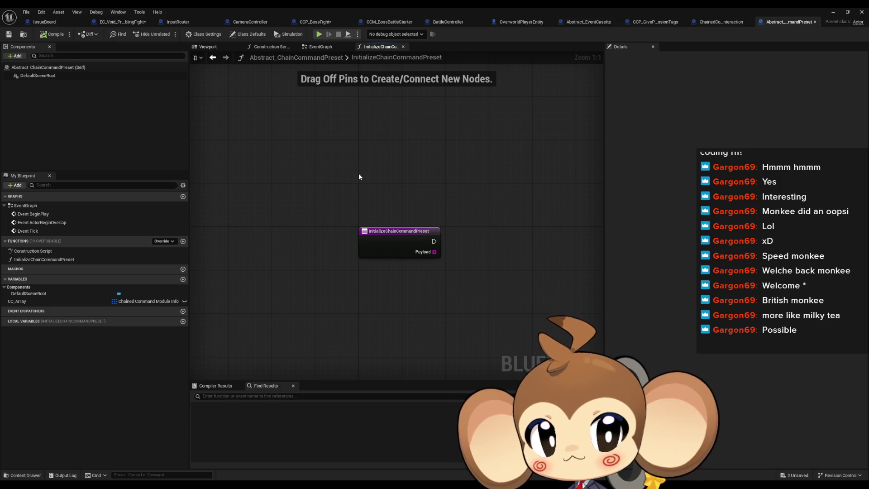
click(723, 27)
Find all references to InitializeInteraction by name and jump to its caller.
scroll(463, 241, down, 3)
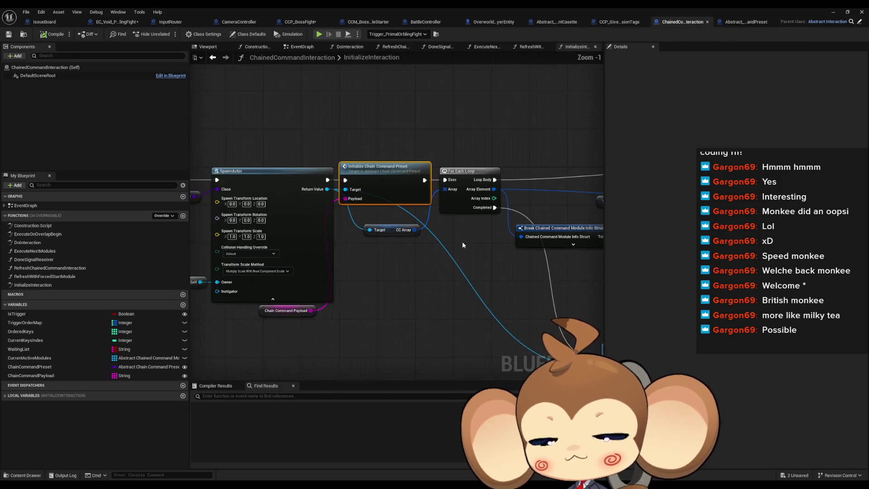
scroll(327, 216, up, 3)
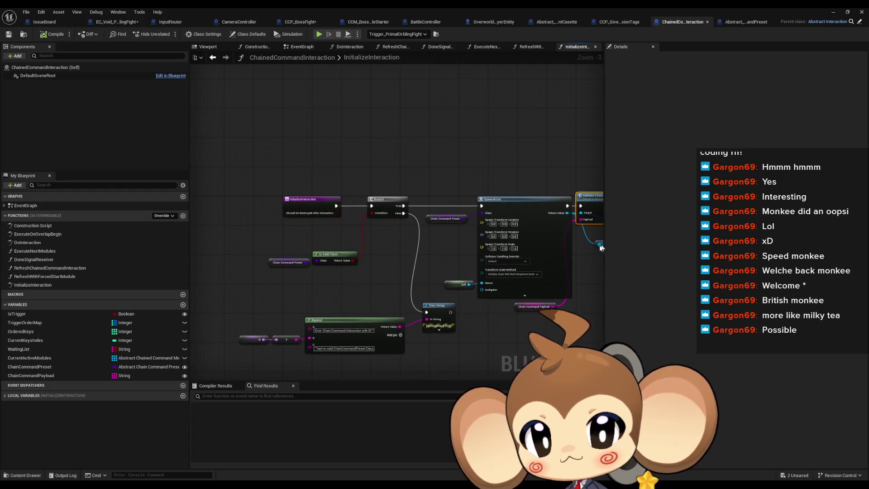
right_click(292, 199)
mouse_move(320, 271)
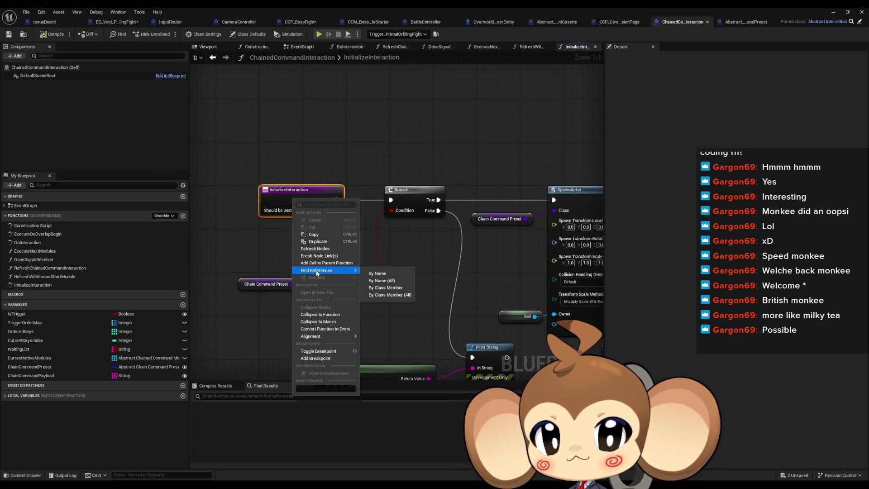
click(386, 288)
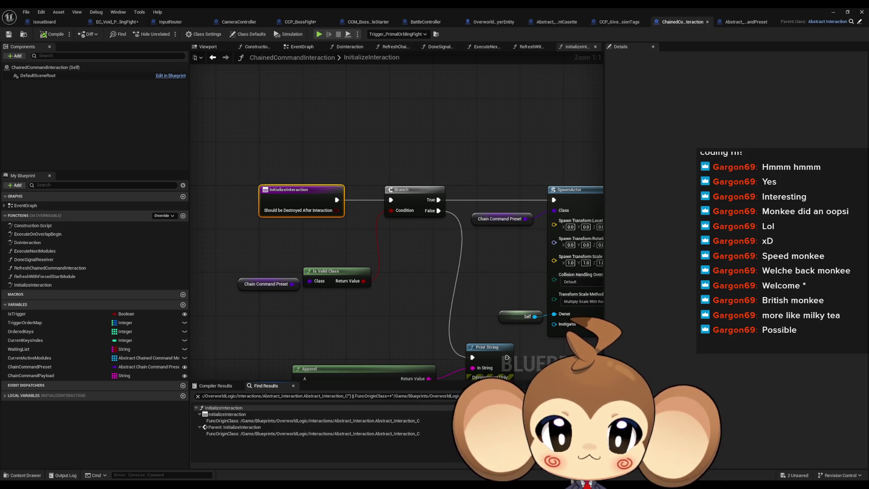
key(alt+Left)
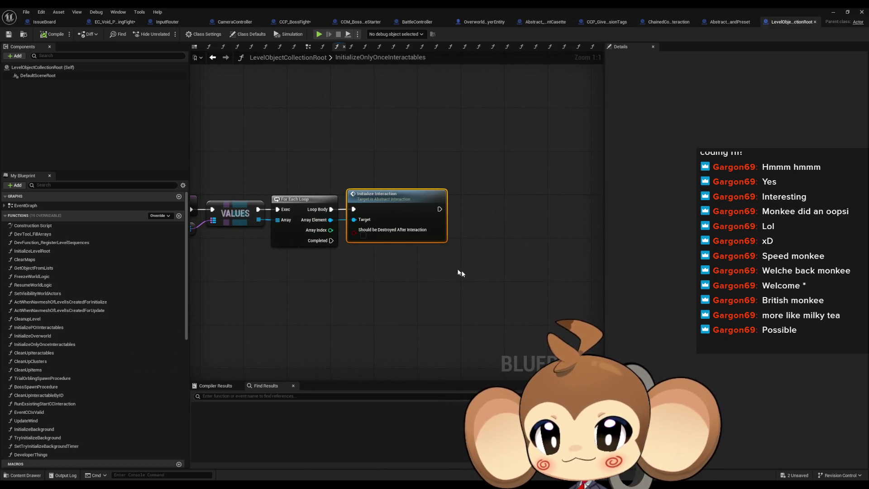
Open Abstract_Interaction's InitializeInteraction, then return to the LevelObjectCollectionRoot InitializeOnlyOnceInteractables graph.
double_click(385, 195)
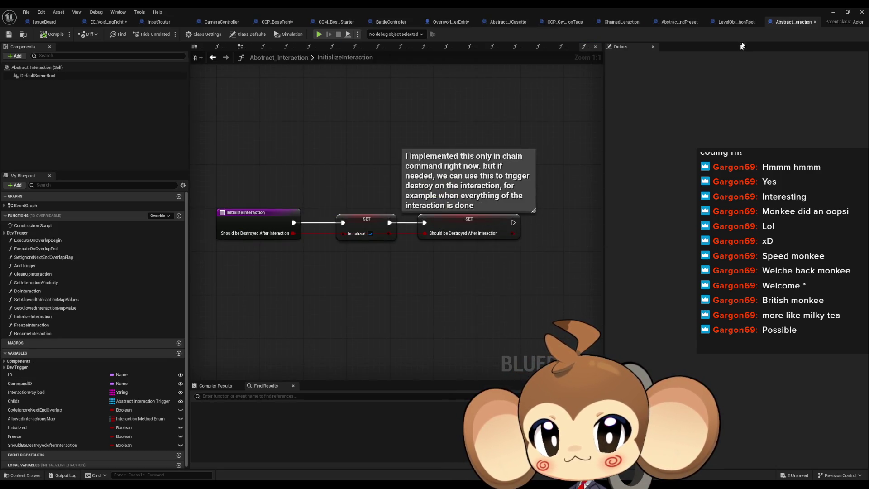
click(734, 22)
mouse_move(259, 183)
mouse_down()
mouse_move(572, 178)
mouse_move(395, 181)
mouse_up()
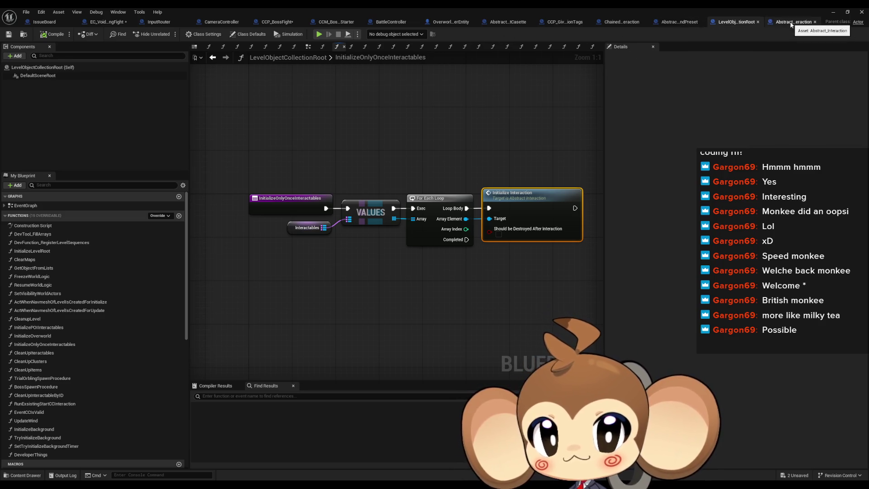
Back in ChainedCommandInteraction, open the Initialize Chain Command Preset function definition.
click(623, 23)
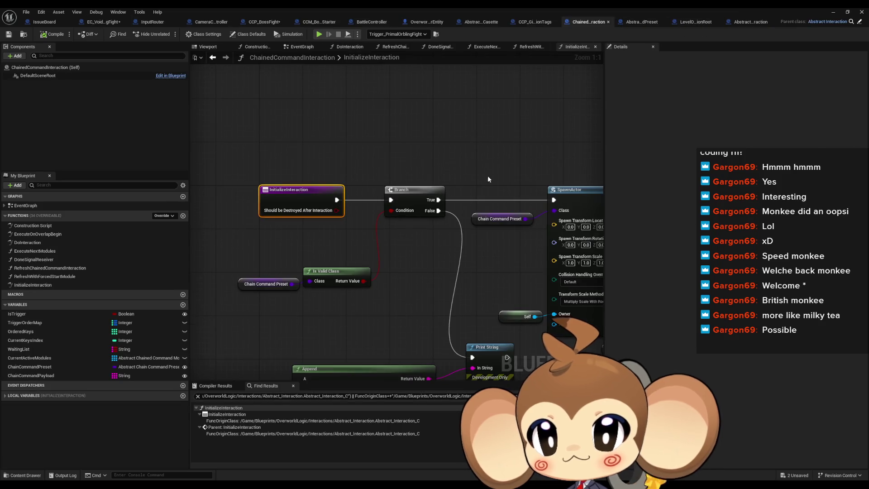
scroll(485, 181, down, 2)
scroll(466, 181, up, 1)
drag(466, 181, 388, 183)
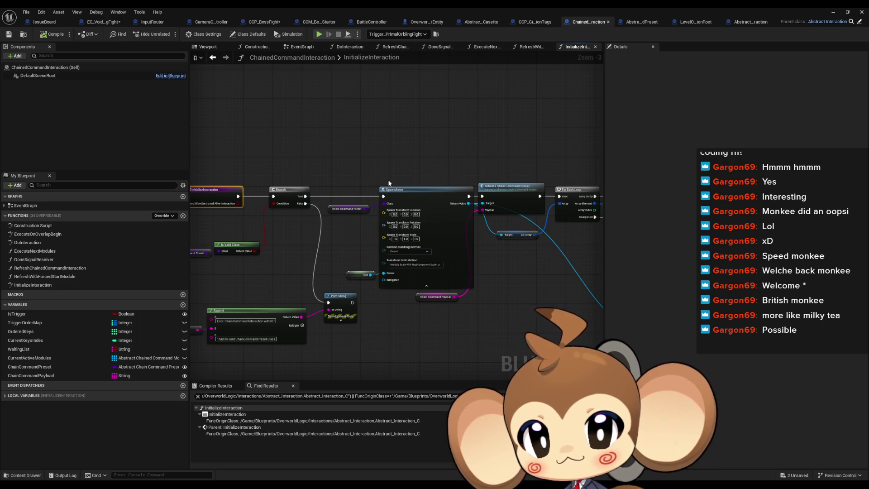
scroll(494, 191, up, 2)
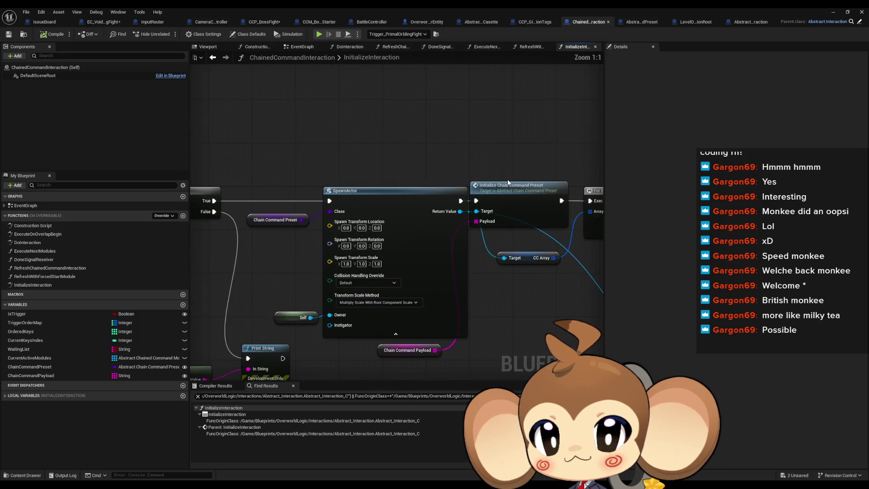
double_click(509, 194)
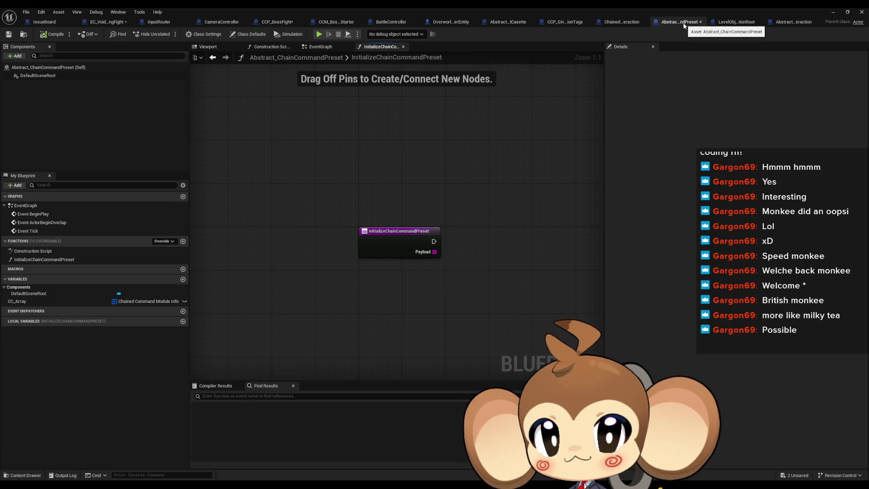
Inspect the Set members node's pin options in CCP_GivePlayerProgressionTags' InitializeChainCommandPreset, then switch to InputRouter.
click(548, 22)
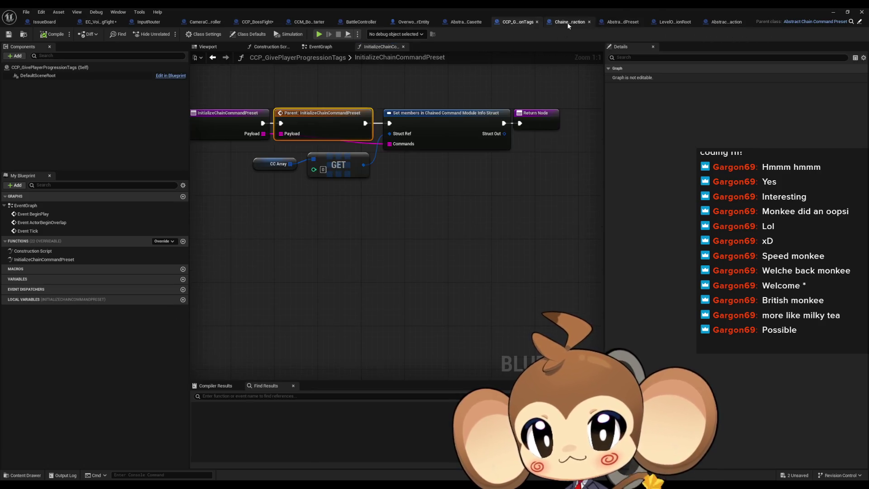
click(303, 174)
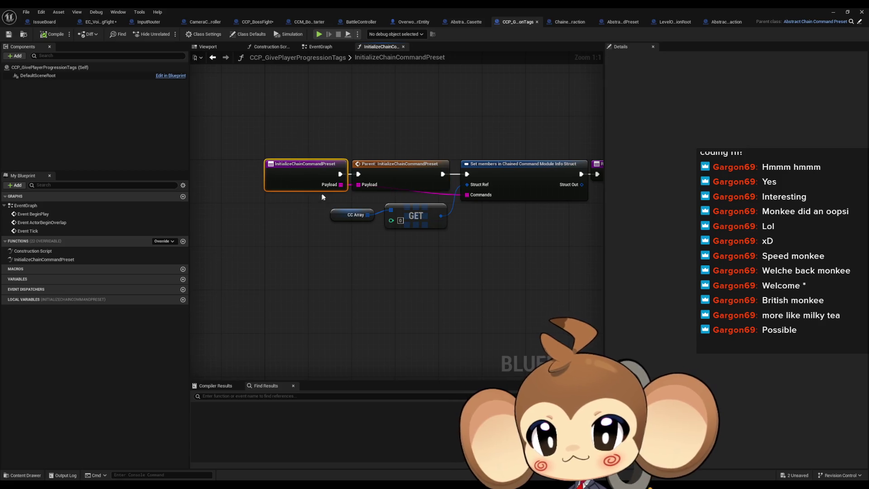
click(526, 194)
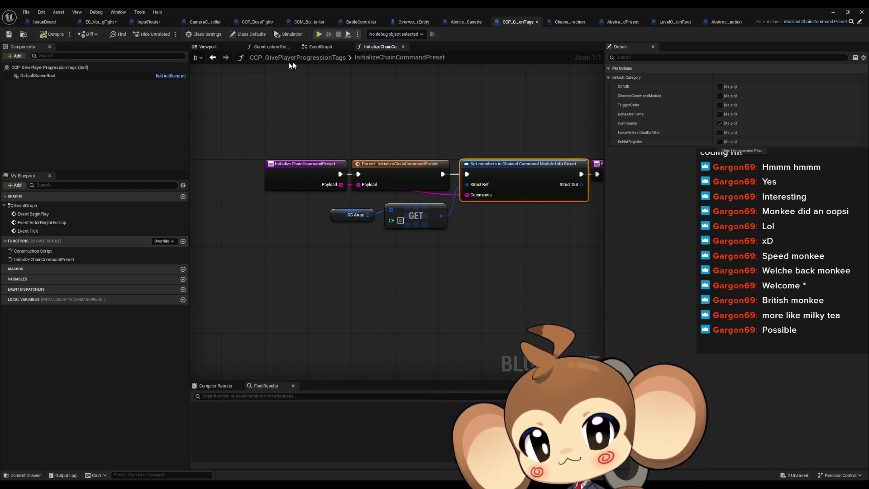
mouse_move(426, 99)
mouse_down()
mouse_move(394, 130)
mouse_move(350, 135)
mouse_up()
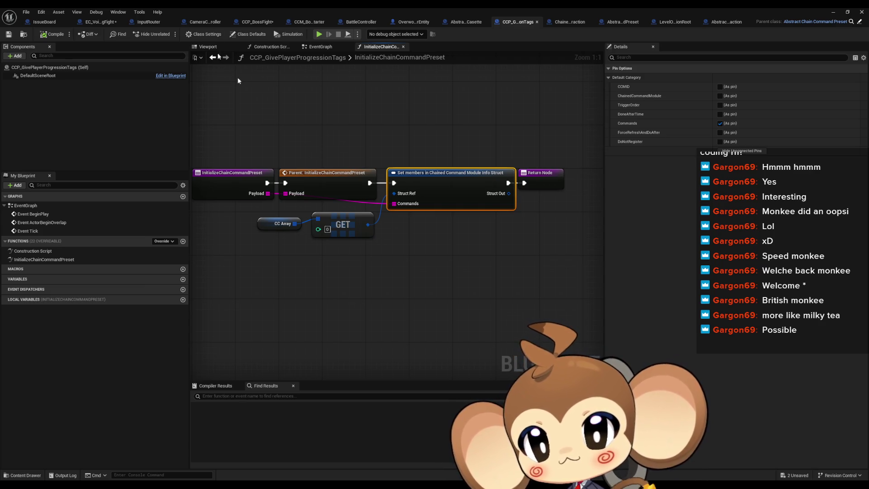
click(142, 23)
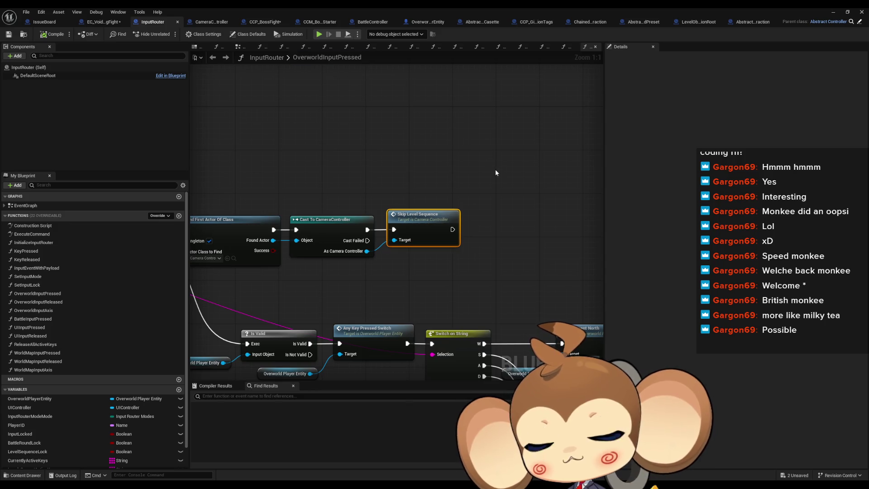
Open and look over CameraController's SkipLevelSequence function graph.
double_click(431, 201)
scroll(504, 141, down, 1)
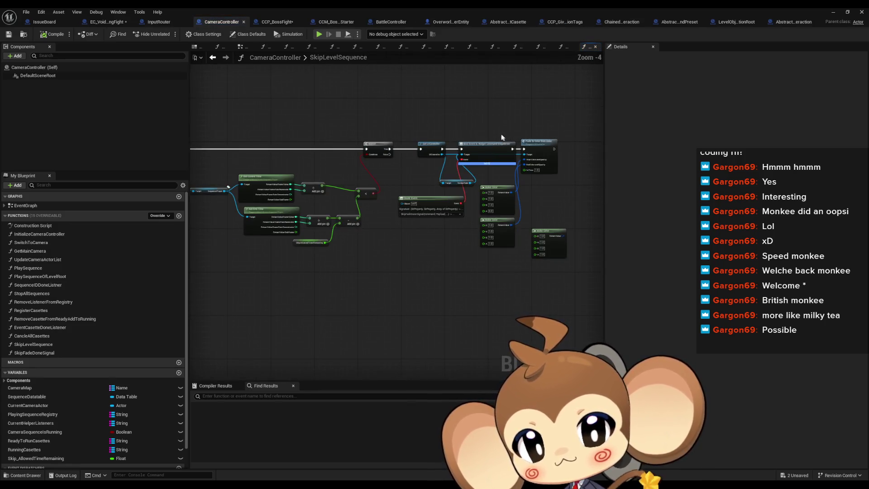
drag(328, 115, 476, 162)
scroll(469, 169, up, 4)
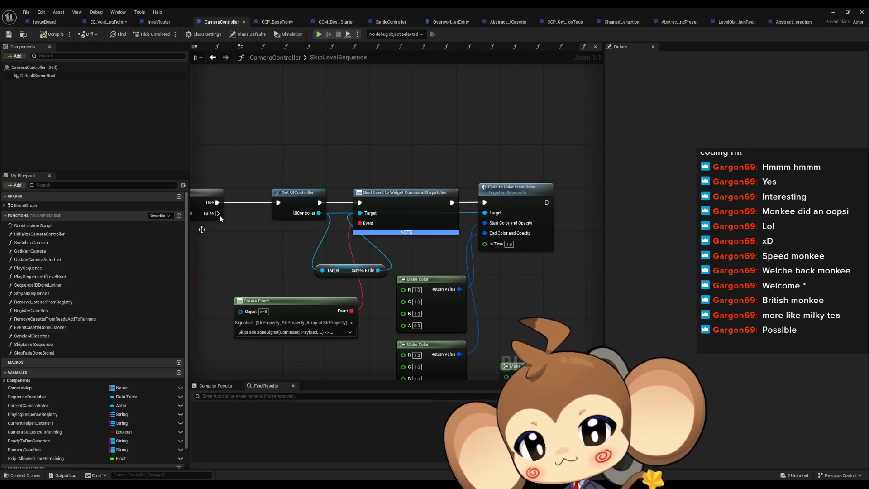
Inspect Cancle All Casettes and Stop All Sequences in SkipFadeDoneSignal, then return to EC_Void_PrimalOrblingFight.
double_click(69, 352)
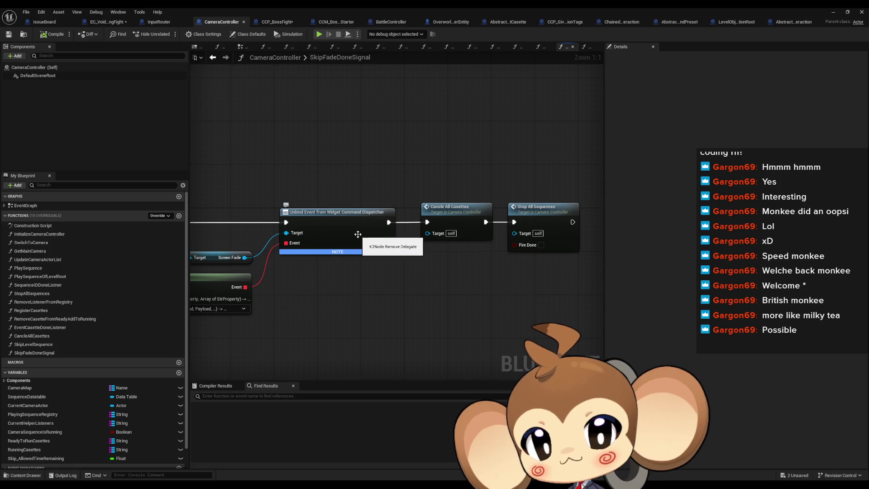
drag(445, 189, 474, 268)
mouse_move(410, 283)
mouse_down()
mouse_move(479, 265)
mouse_move(617, 252)
mouse_up()
mouse_move(504, 250)
mouse_down()
mouse_move(403, 259)
mouse_move(402, 267)
mouse_move(425, 270)
mouse_move(409, 271)
mouse_up()
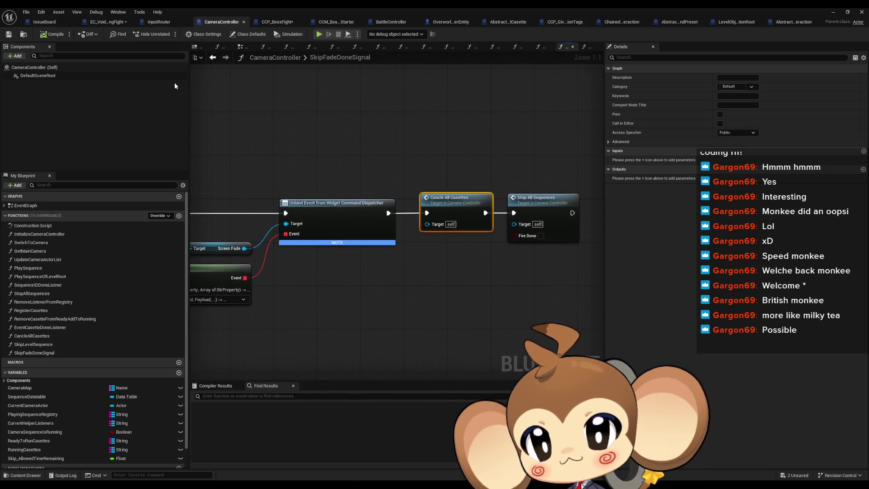
click(108, 22)
scroll(462, 285, down, 3)
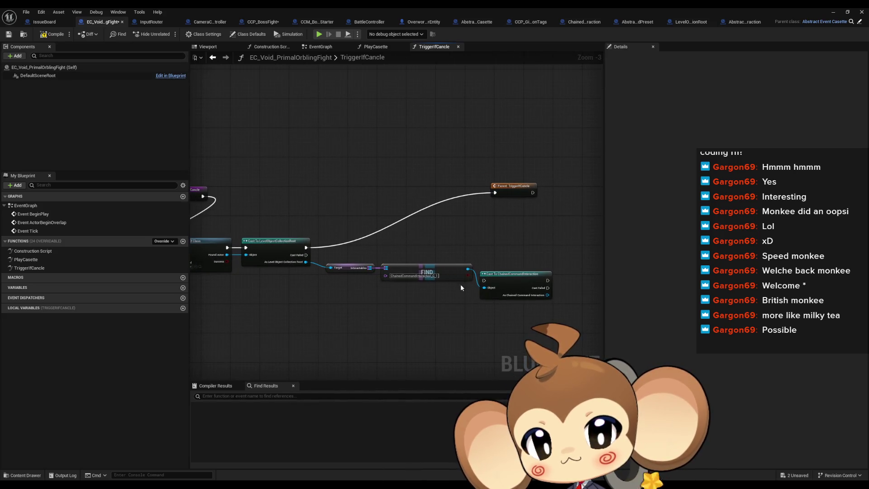
Open ChainedCommandInteraction's DoInteraction graph and select its Execute Next Modules node.
drag(445, 275, 364, 273)
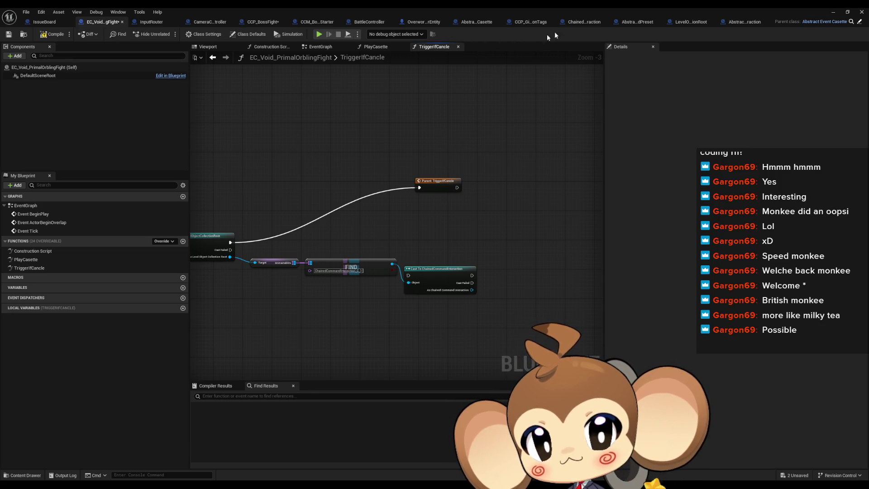
click(589, 24)
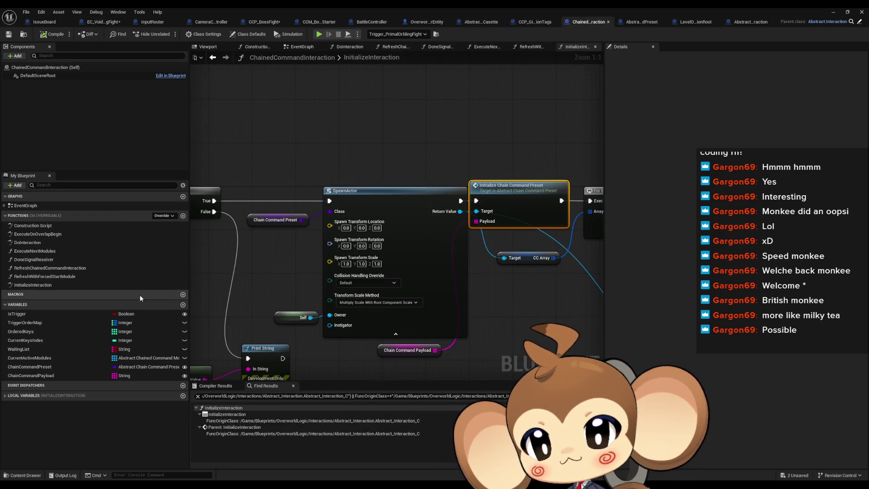
double_click(38, 243)
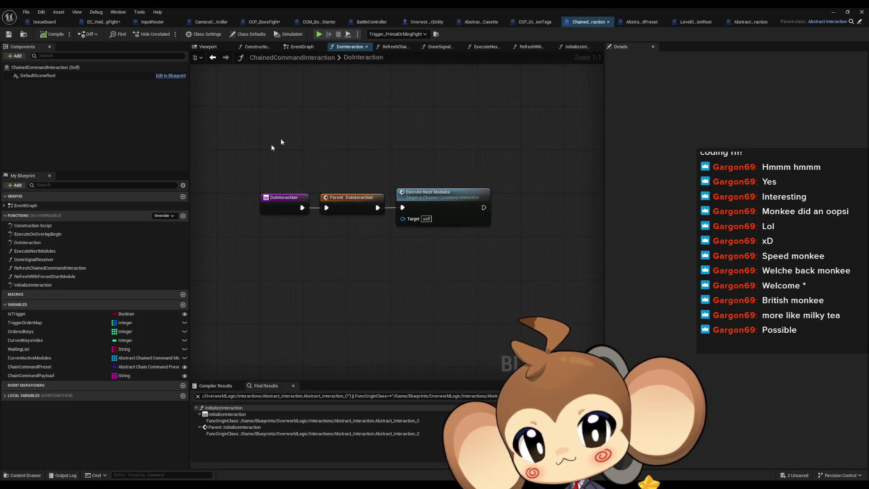
click(456, 211)
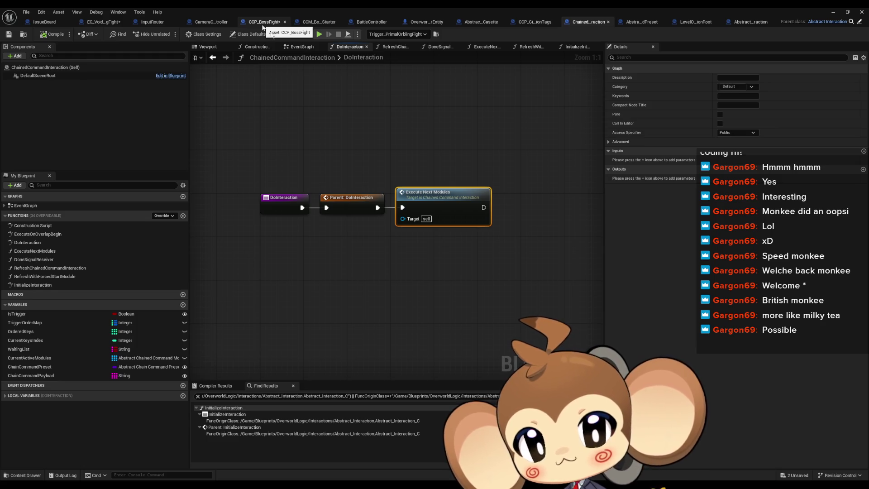
Look over the ExecuteNextModules graph's SpawnActor part, then return to EC_Void_PrimalOrblingFight's TriggerIfCancle.
double_click(449, 203)
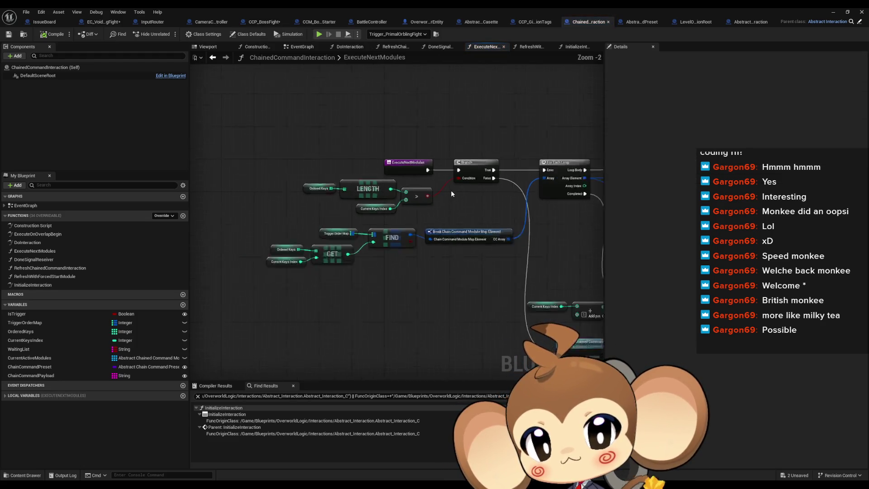
scroll(272, 179, up, 3)
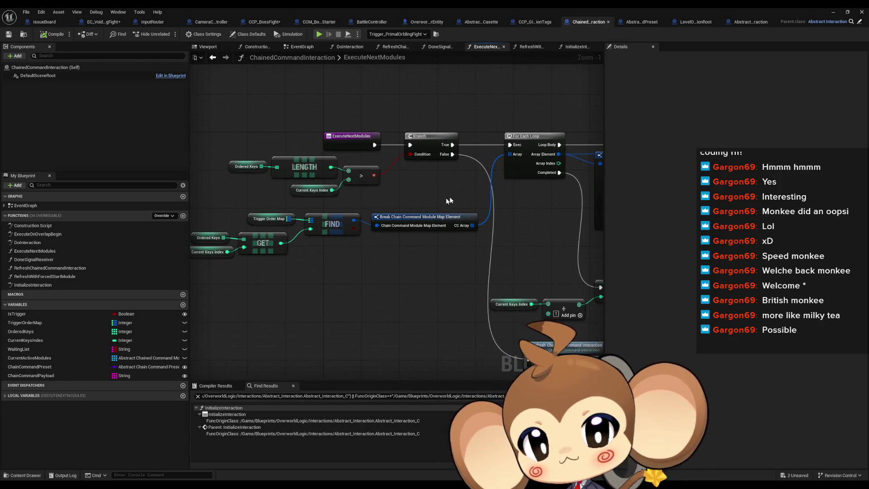
scroll(375, 215, down, 3)
scroll(375, 215, up, 5)
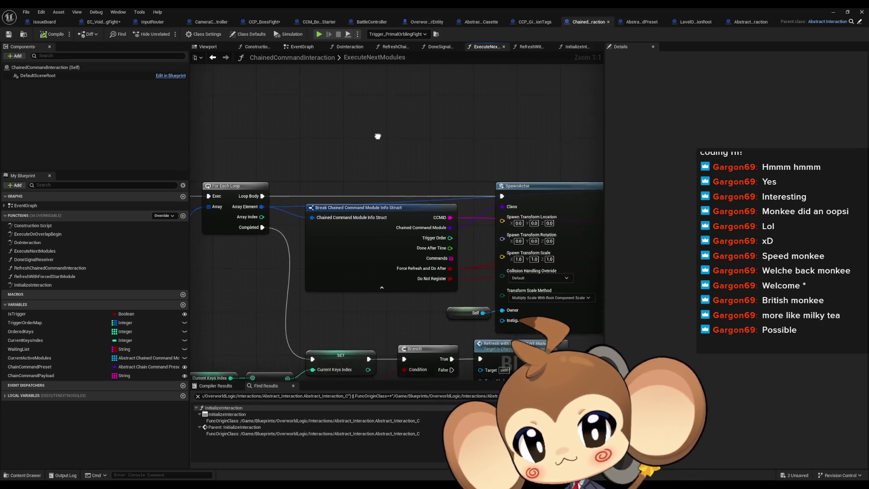
mouse_move(363, 142)
mouse_down()
mouse_move(418, 175)
mouse_move(413, 167)
mouse_move(431, 154)
mouse_move(479, 148)
mouse_up()
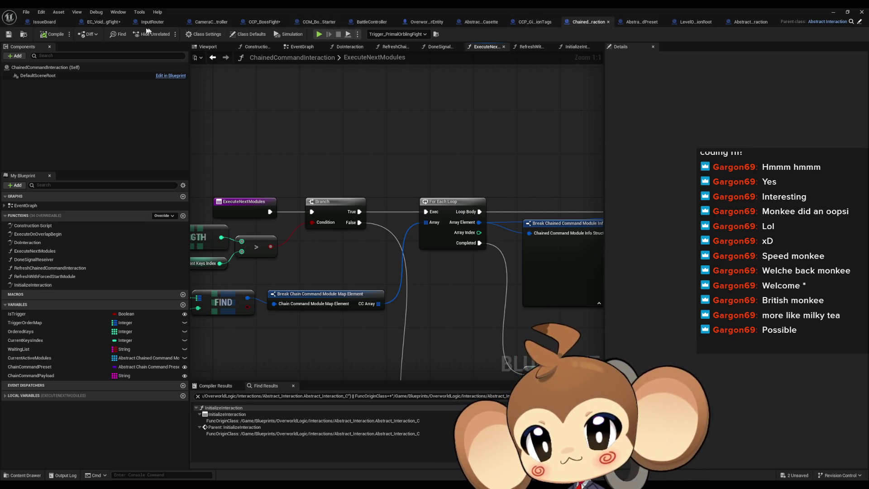
click(93, 22)
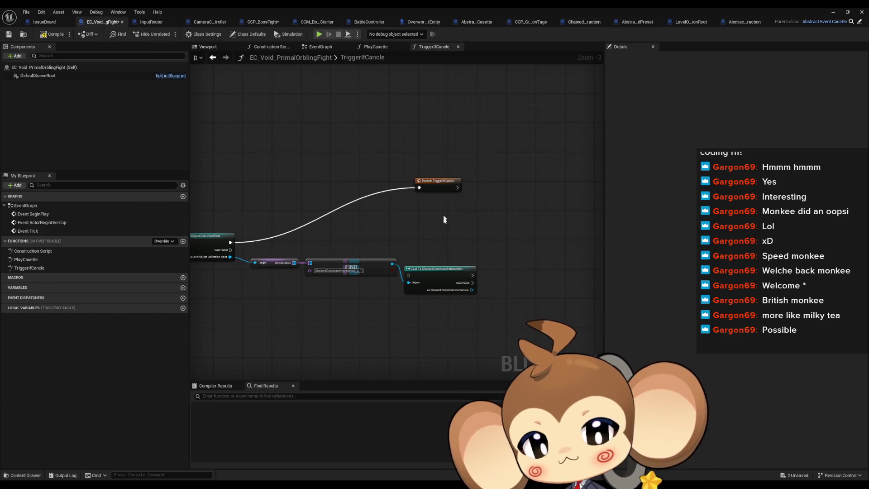
Add a Get Chain Command Payload node off the As Chained Command Interaction pin via a 'chain' search.
double_click(385, 7)
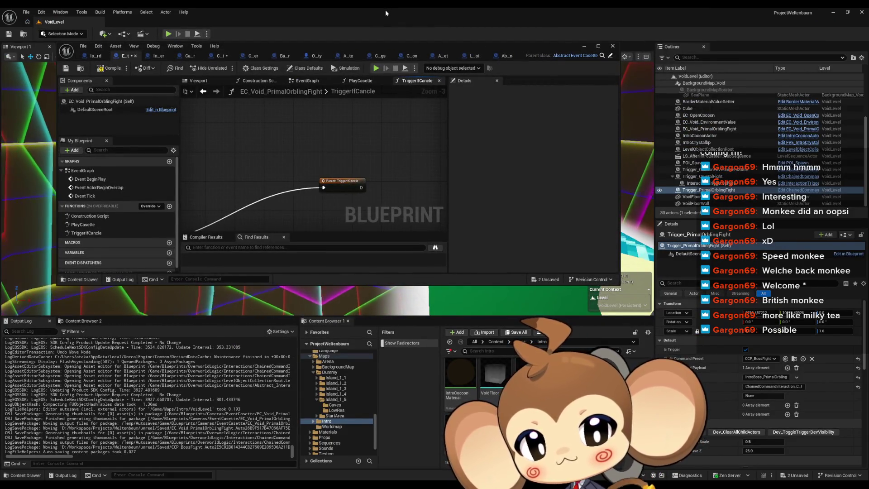
double_click(335, 45)
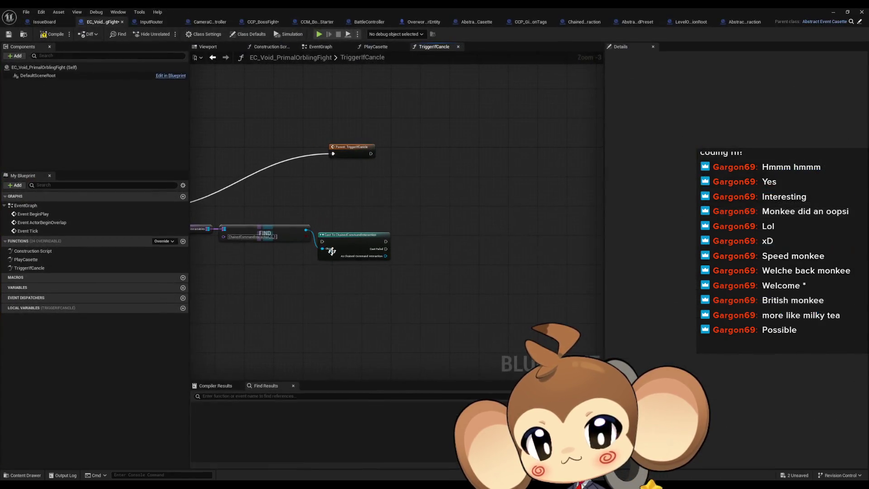
drag(384, 259, 392, 276)
text(chain)
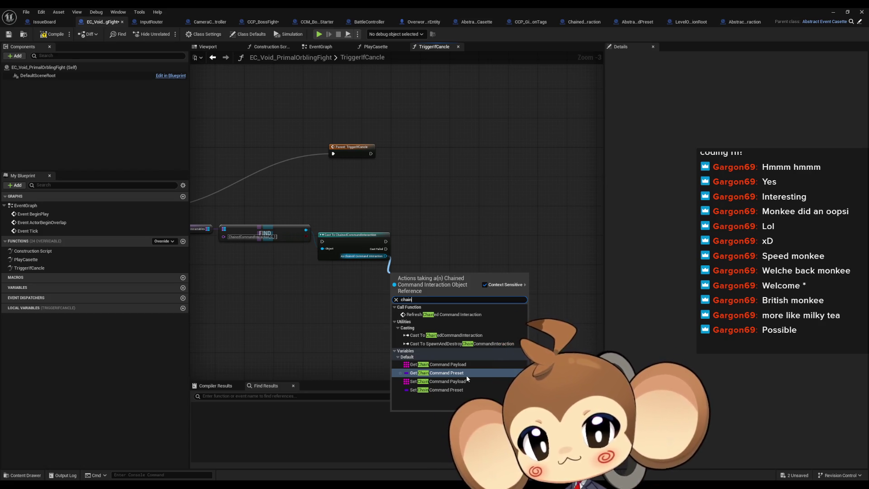
click(465, 366)
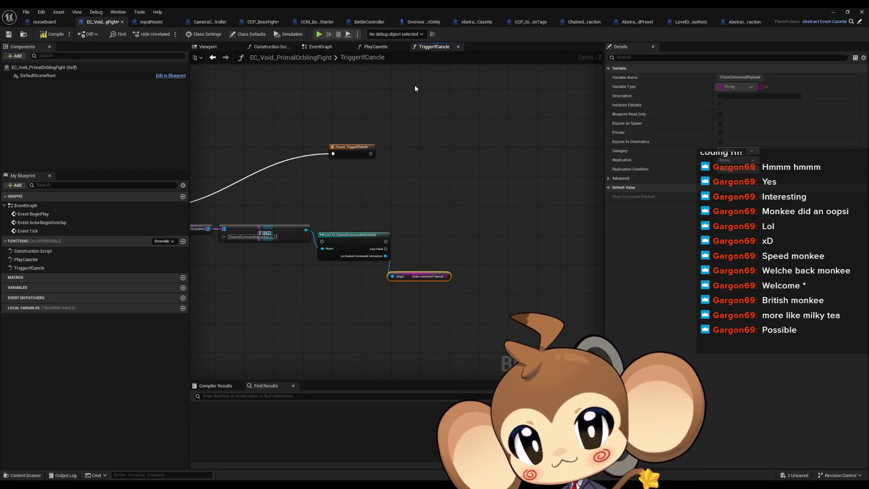
double_click(408, 7)
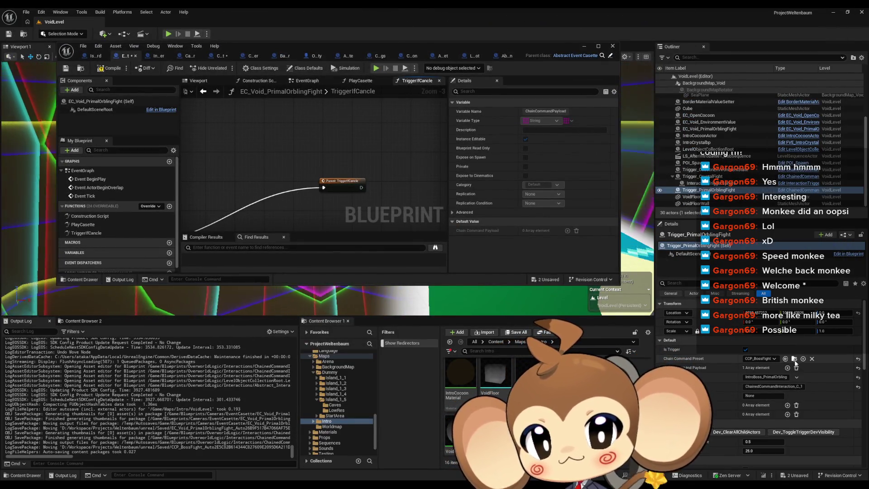
double_click(387, 47)
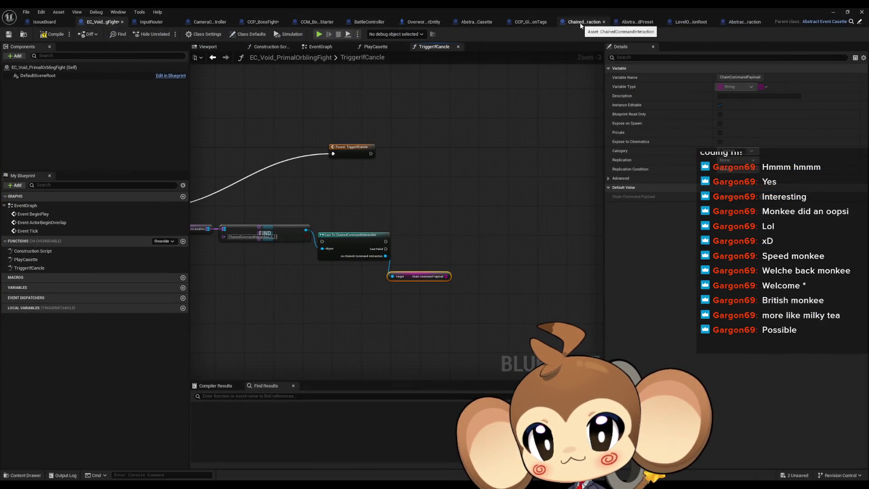
click(581, 23)
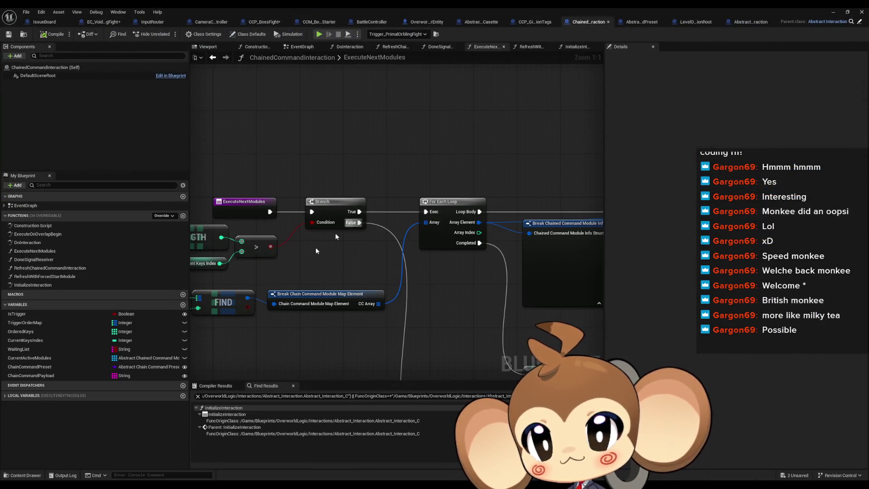
Find all class-member references to the ChainCommandPreset variable.
click(24, 367)
right_click(24, 372)
mouse_move(64, 394)
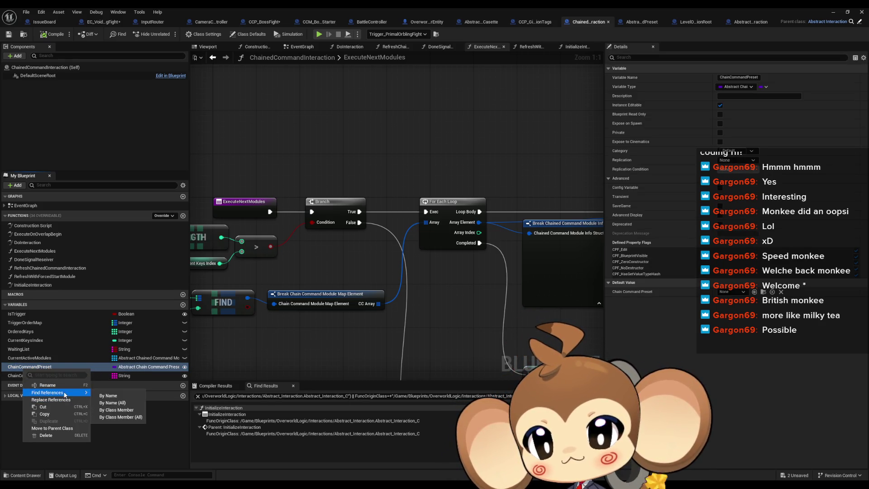
click(119, 410)
Follow the references into InitializeInteraction and open the Initialize Chain Command Preset function.
double_click(232, 414)
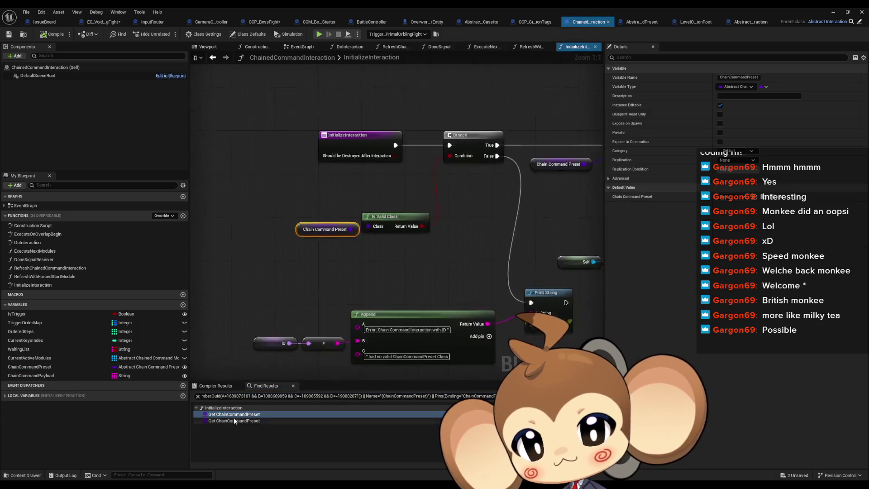
double_click(234, 422)
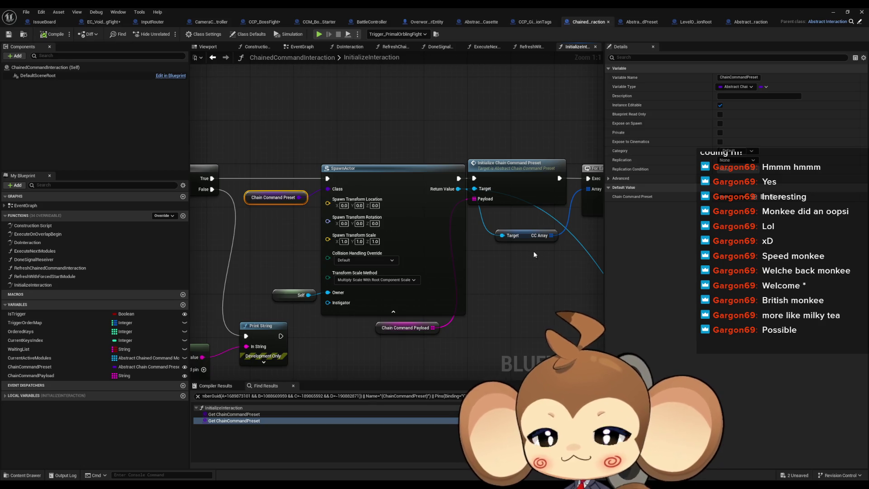
double_click(512, 175)
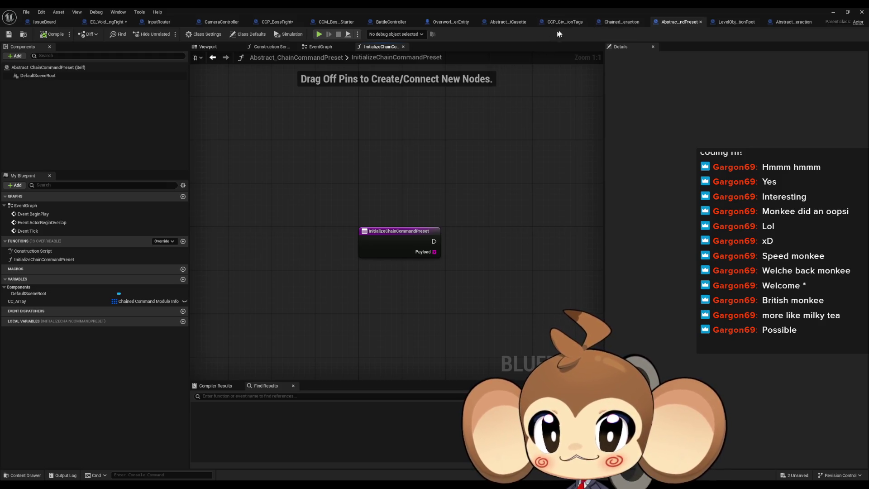
Inspect CCP_BossFight's Set members struct node and its function name, leaving the name unchanged.
click(288, 26)
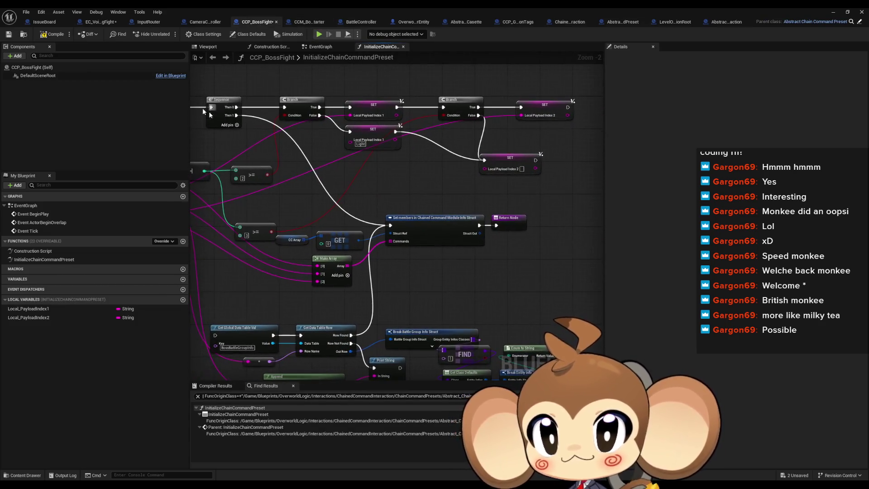
click(437, 239)
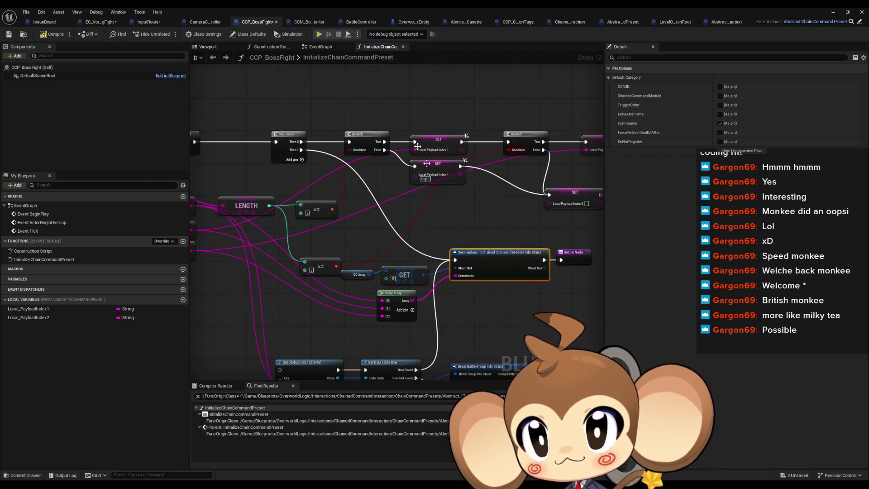
double_click(331, 54)
key(Escape)
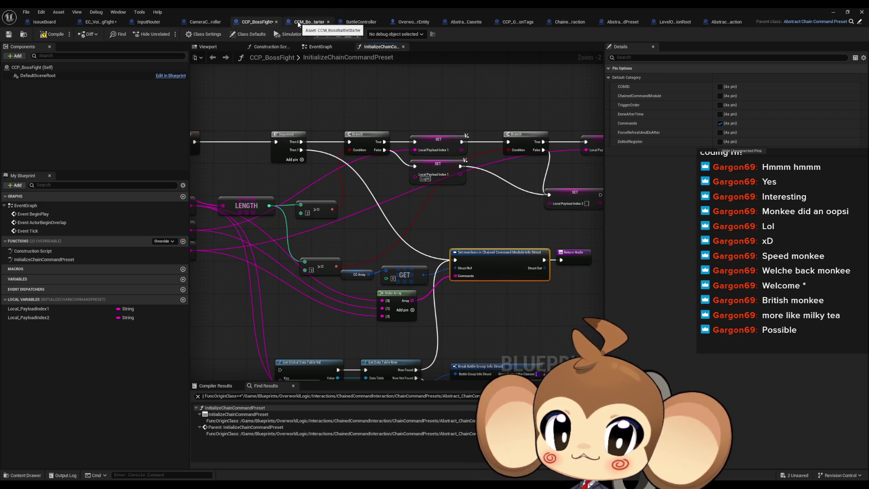
Glance at CCM_BossBattleStarter, then return to EC_Void_PrimalOrblingFight's TriggerIfCancle, framing the FIND node.
click(298, 23)
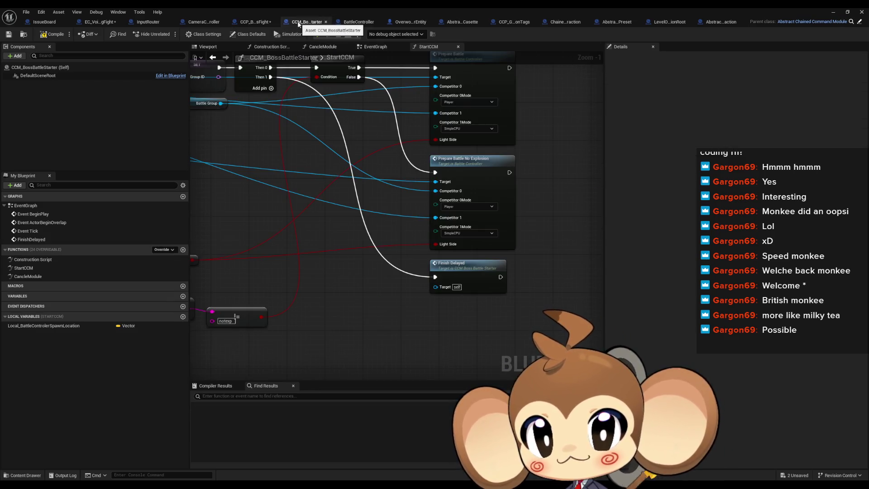
click(101, 22)
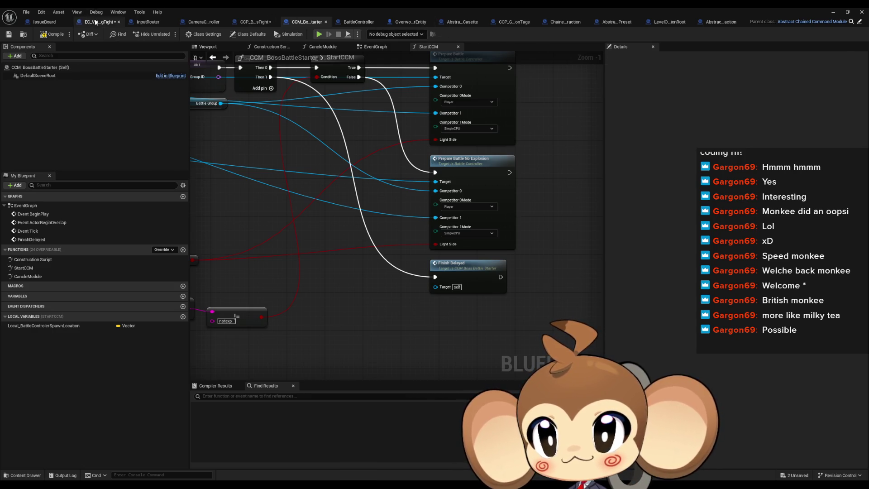
drag(406, 266, 536, 264)
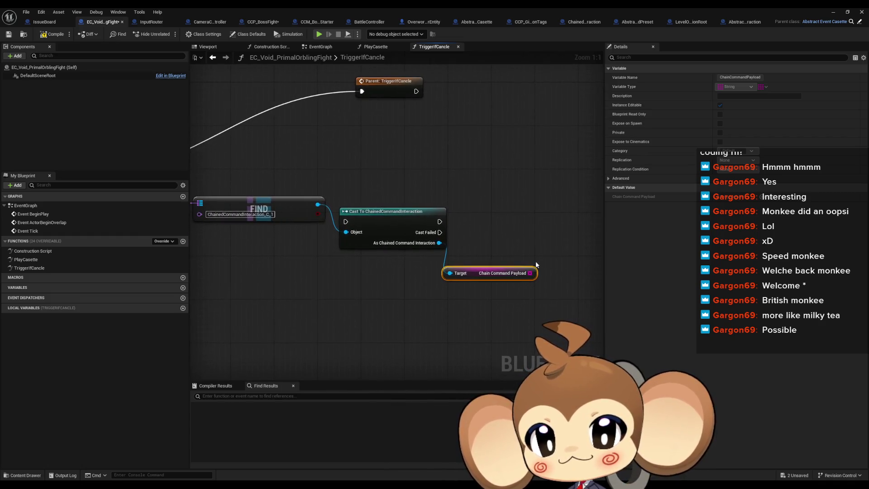
Glance at the level, then view Abstract_EventCasette's TriggerIfCancle in a maximized editor.
double_click(340, 7)
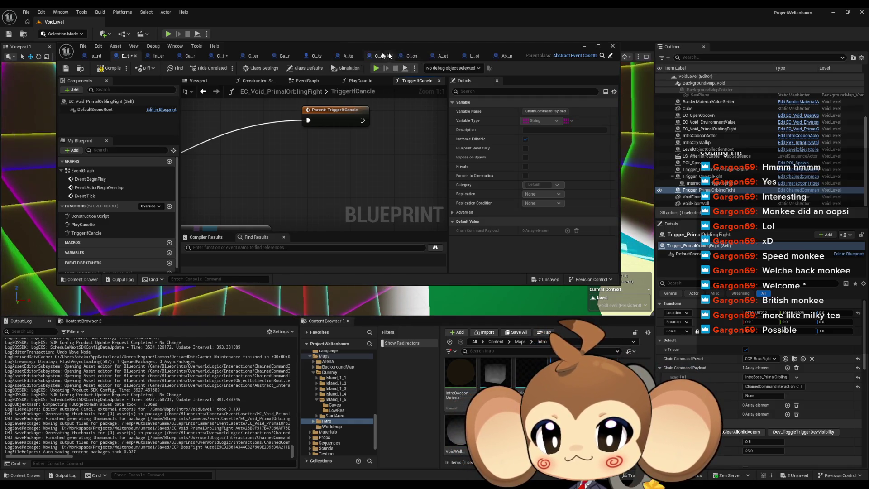
double_click(344, 47)
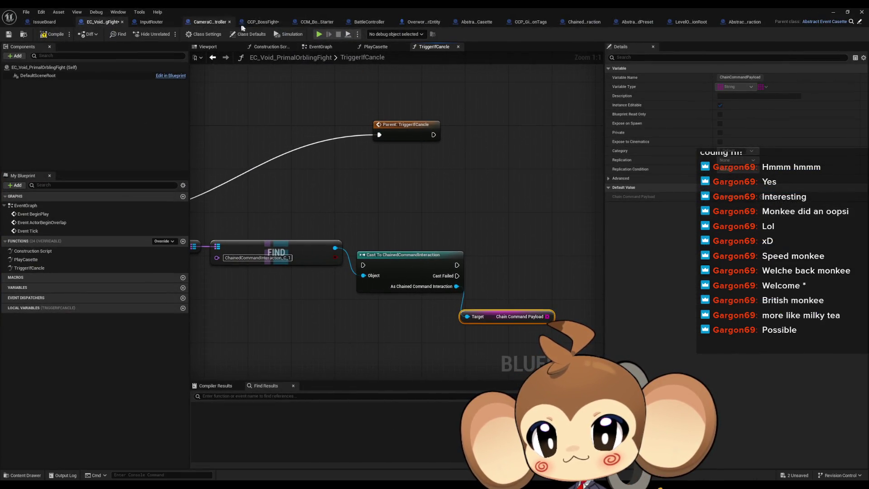
click(476, 22)
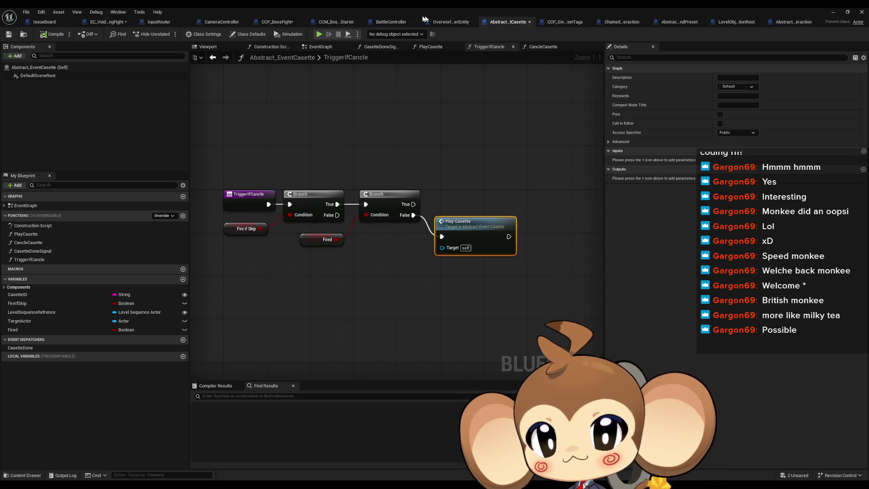
Show ChainedCommandInteraction's InitializeInteraction graph zoomed out to the For Each Loop nodes.
click(629, 23)
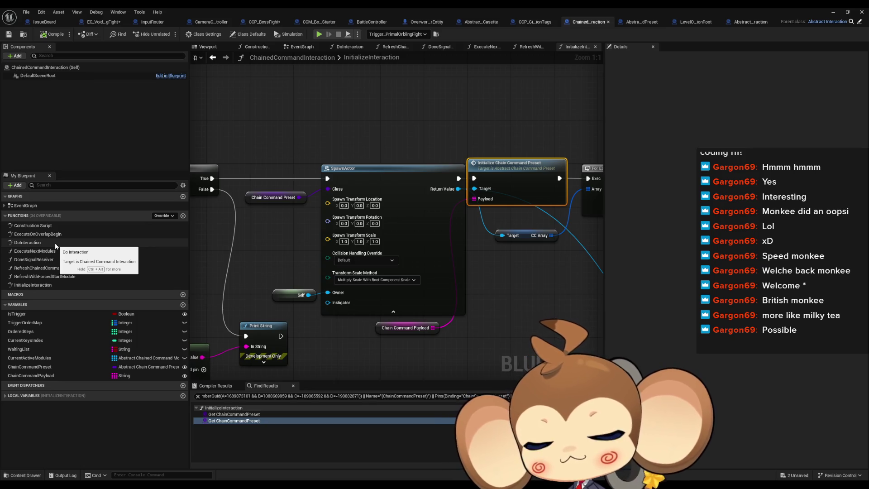
scroll(481, 230, down, 3)
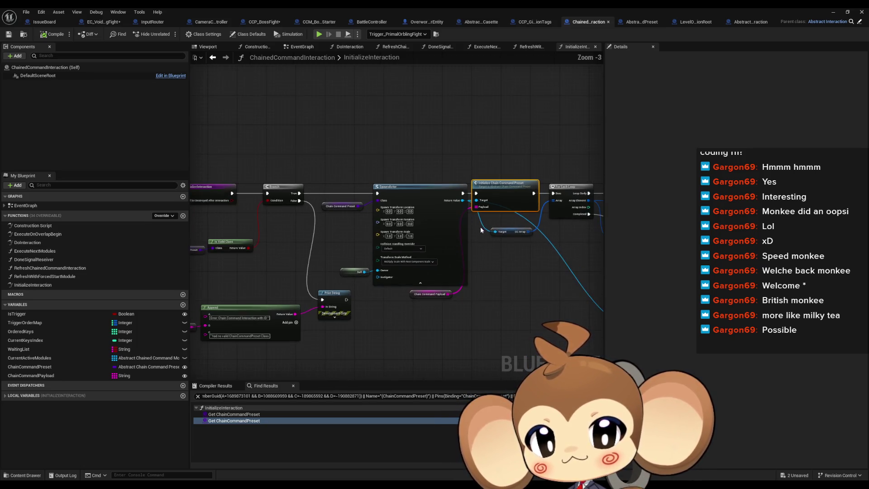
drag(473, 233, 376, 257)
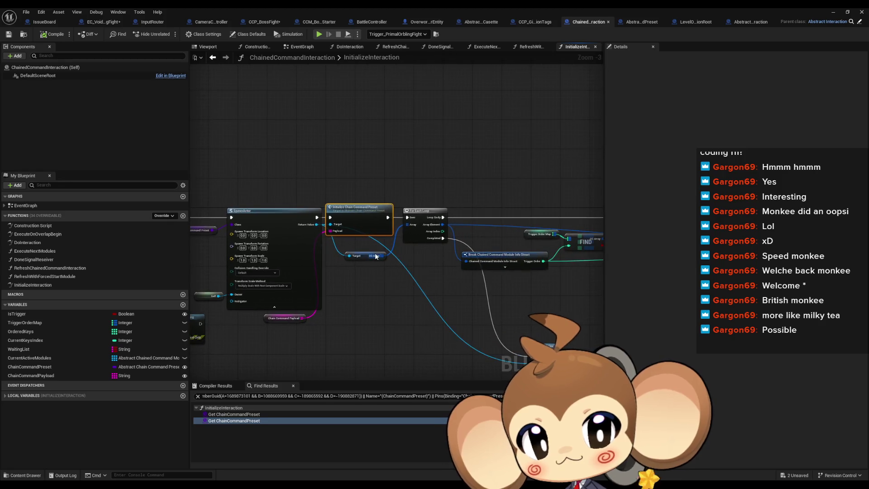
Open Initialize Chain Command Preset and select the CC Array node in CCP_BossFight's graph.
double_click(348, 222)
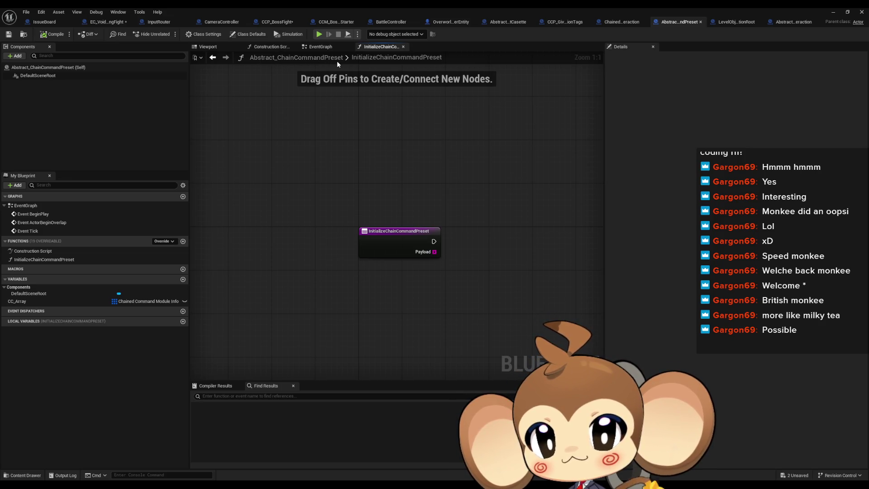
click(275, 24)
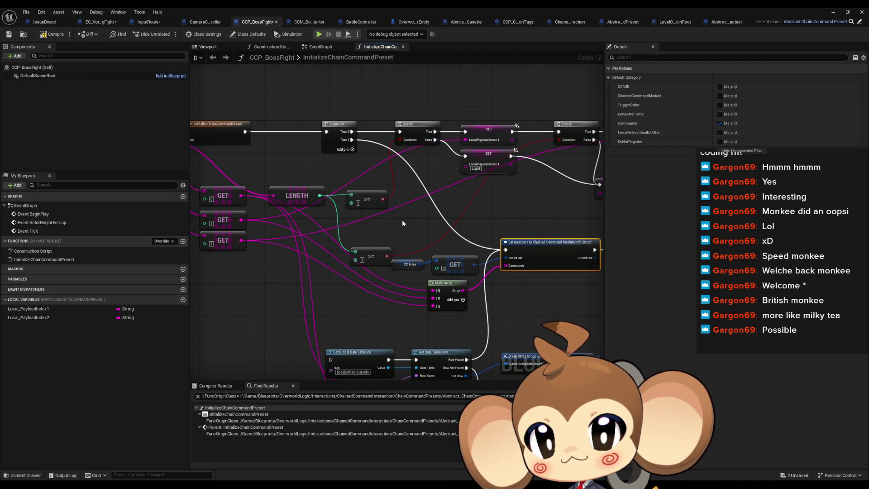
drag(403, 222, 404, 221)
click(424, 252)
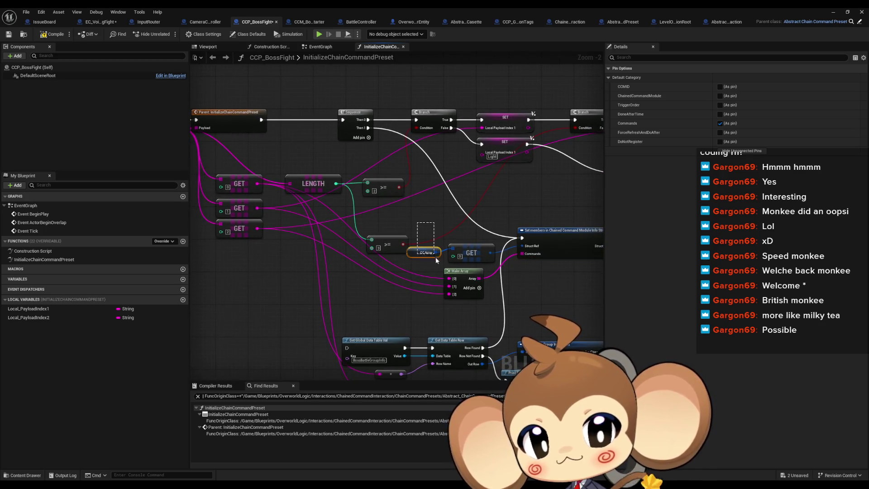
Pan across CCP_BossFight's entry, GET and struct-setting nodes, then return to ChainedCommandInteraction.
mouse_move(470, 227)
mouse_down()
mouse_move(406, 226)
mouse_move(362, 192)
mouse_move(480, 268)
mouse_move(349, 141)
mouse_move(324, 129)
mouse_move(405, 244)
mouse_up()
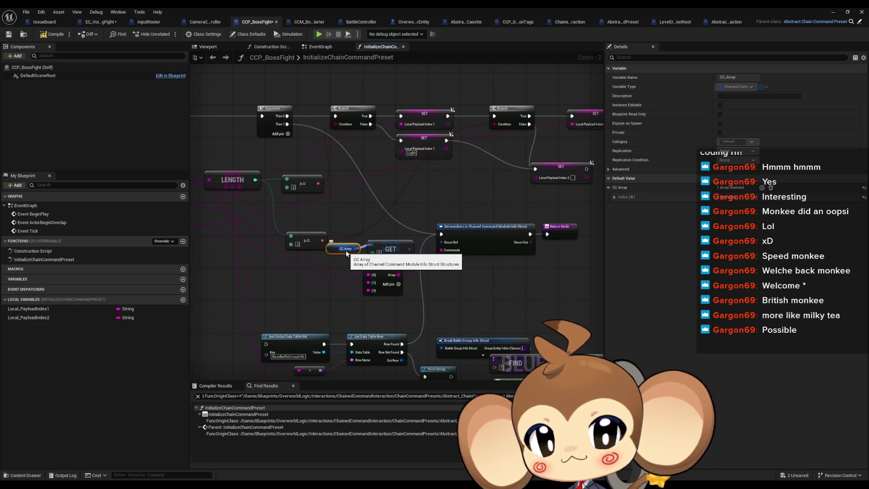
mouse_move(346, 254)
mouse_down()
mouse_move(522, 270)
mouse_move(510, 265)
mouse_up()
drag(385, 152, 277, 137)
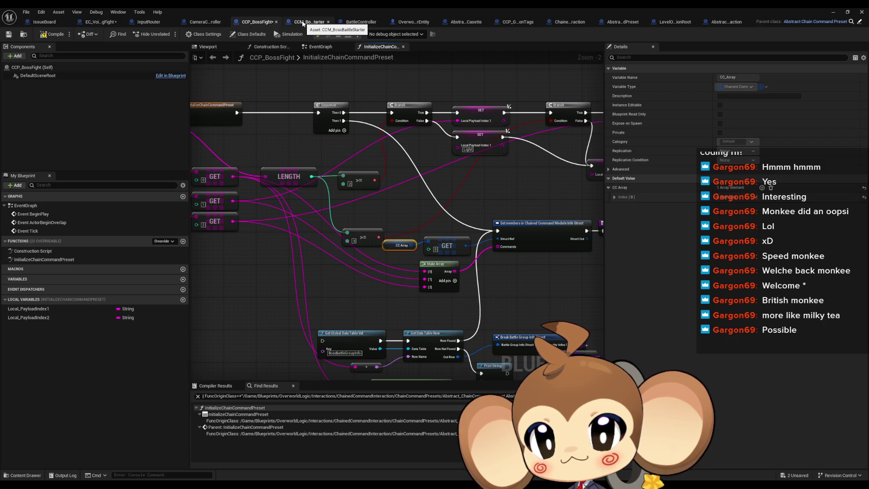
click(565, 25)
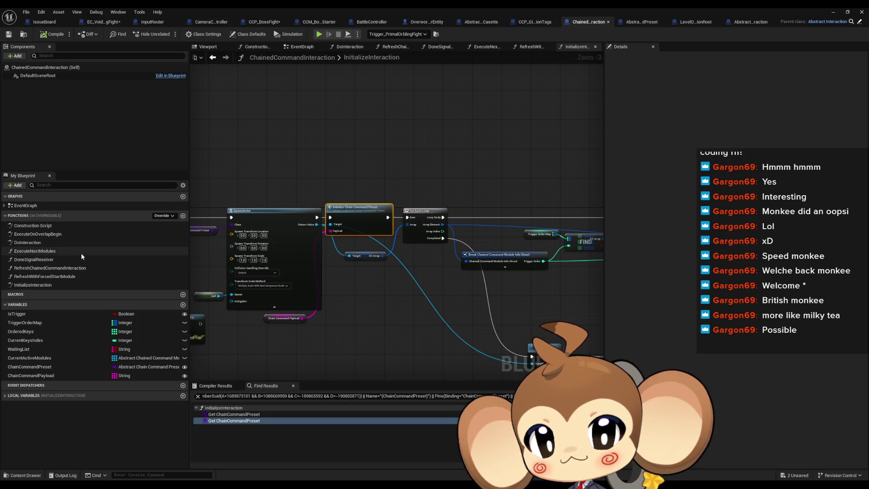
Review InitializeInteraction's Branch, Print String, SpawnActor and Initialize Chain Command Preset nodes.
drag(306, 277, 421, 282)
scroll(451, 257, up, 3)
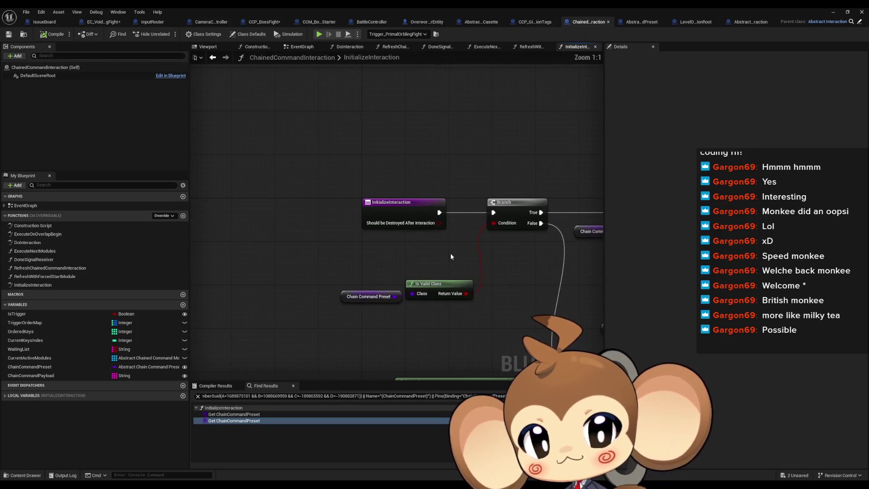
drag(406, 213, 115, 193)
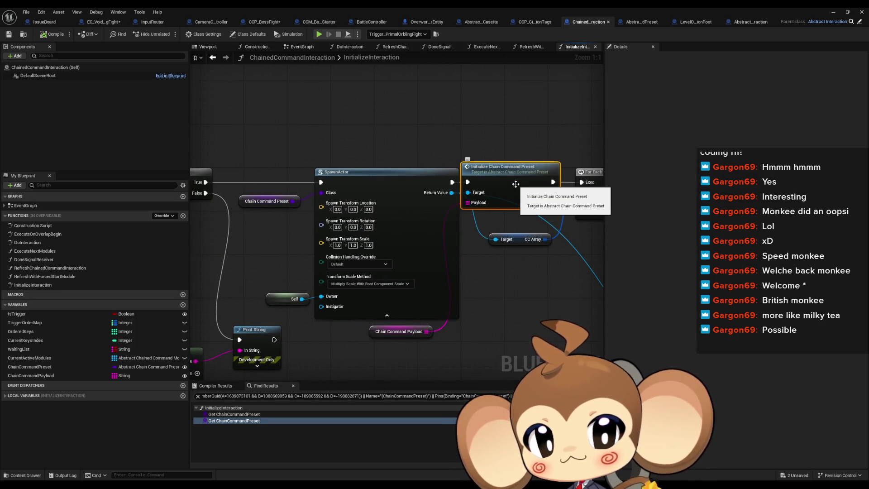
scroll(524, 209, down, 5)
scroll(523, 209, up, 4)
Review ExecuteNextModules' SpawnActor, For Each Loop, Find, SET and Refresh nodes, then return to EC_Void_PrimalOrblingFight.
double_click(35, 250)
scroll(471, 188, down, 1)
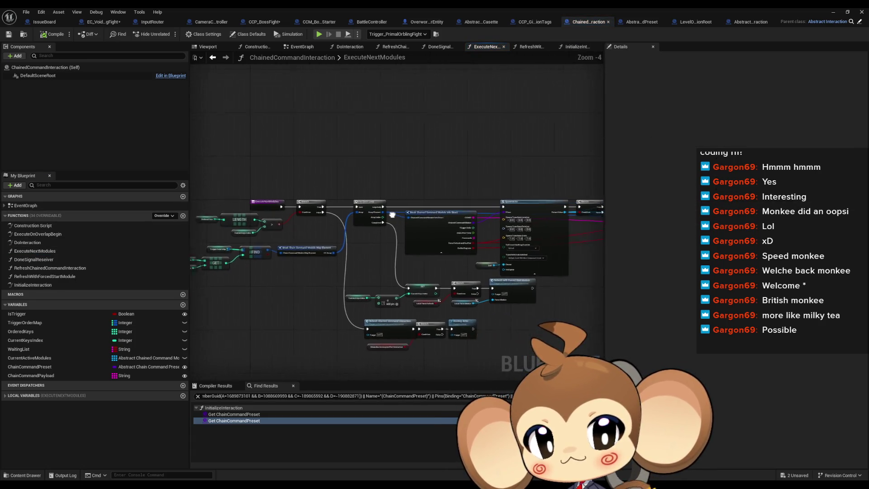
click(473, 203)
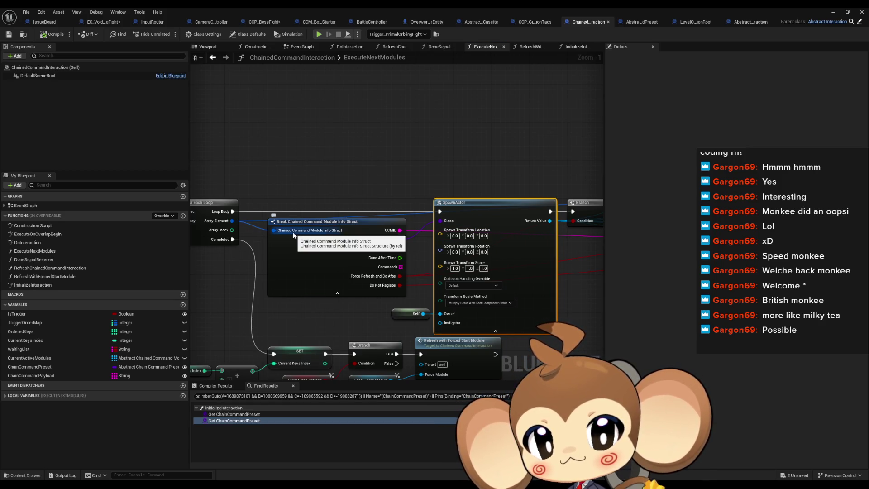
mouse_move(292, 232)
mouse_down()
mouse_move(488, 239)
mouse_move(530, 207)
mouse_up()
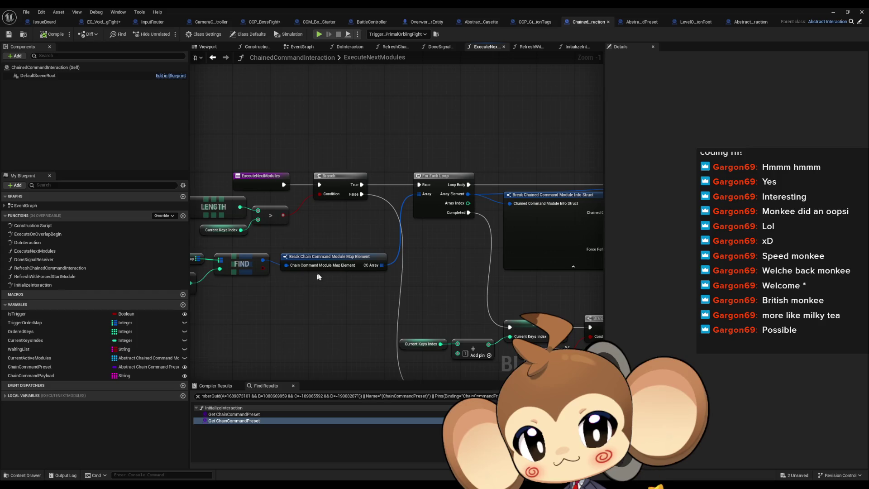
drag(329, 268, 469, 265)
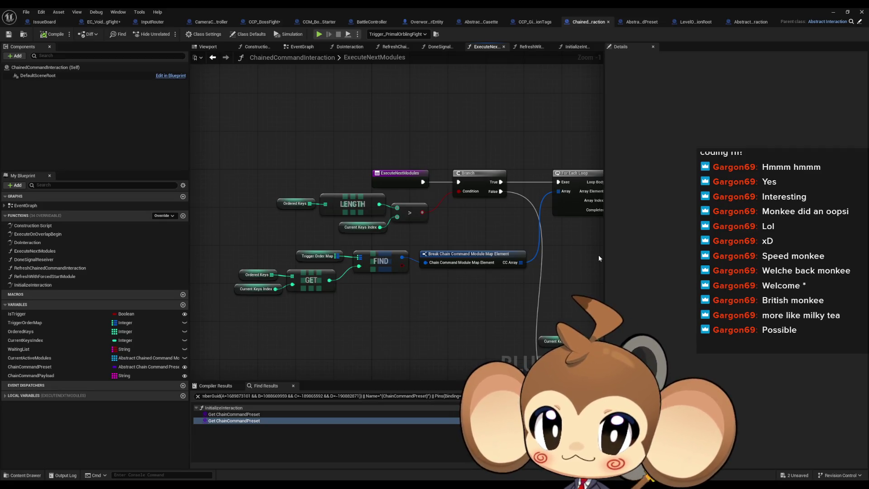
drag(455, 187, 398, 206)
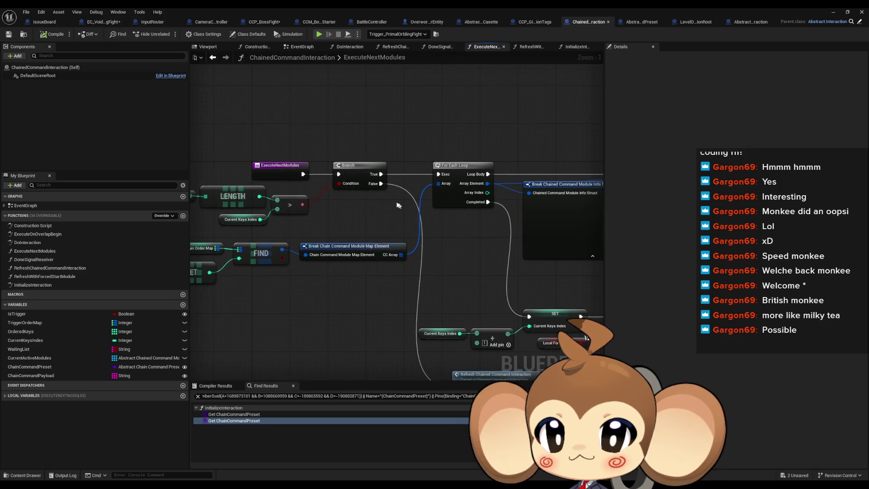
click(101, 22)
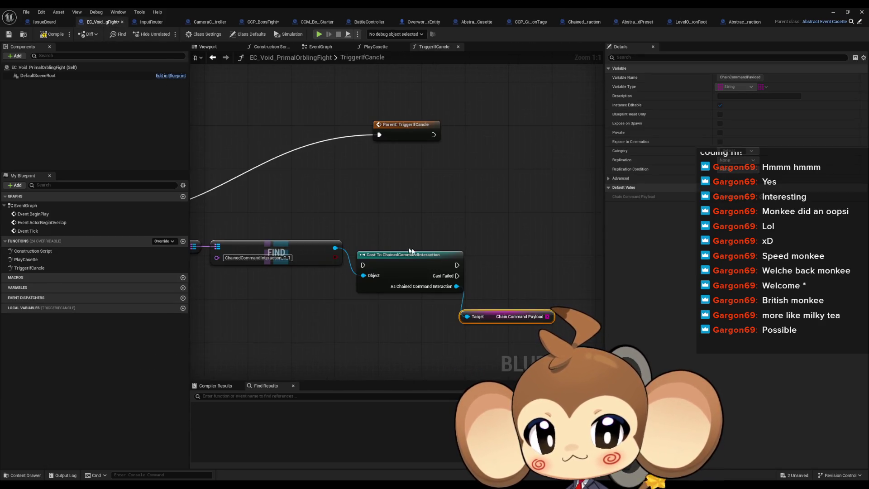
Start a 'modu' node search, then check CCP_GivePlayerProgressionTags, CCP_BossFight and ChainedCommandInteraction's Ordered Keys.
drag(457, 286, 508, 283)
text(mo)
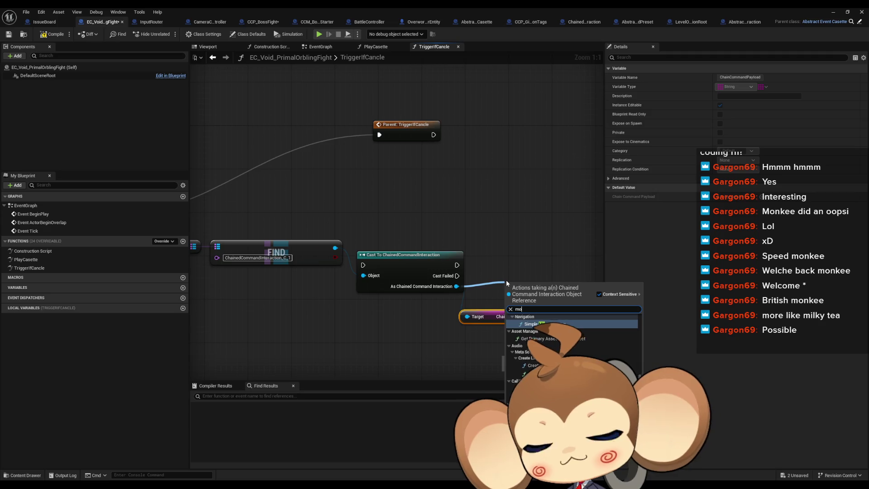
text(du)
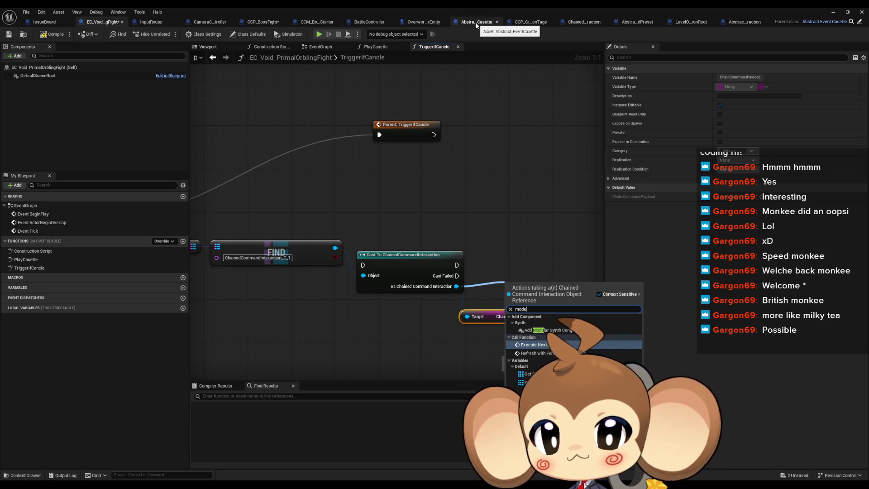
click(521, 24)
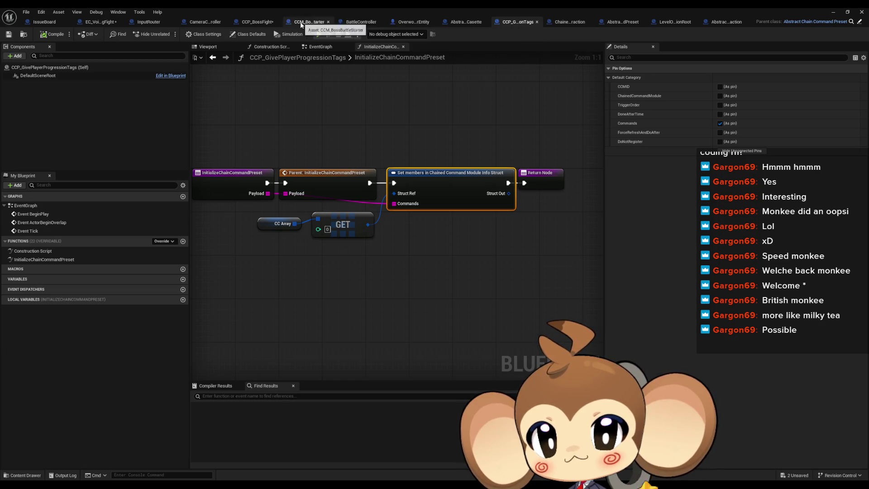
click(244, 23)
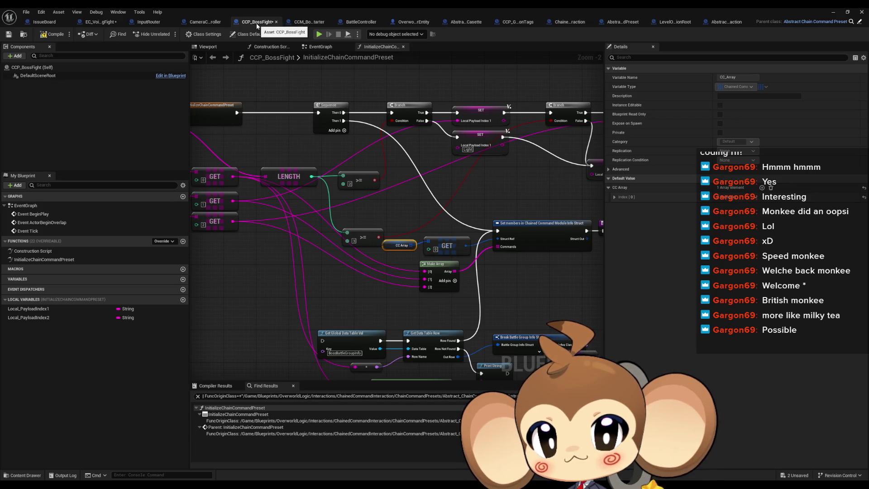
click(563, 23)
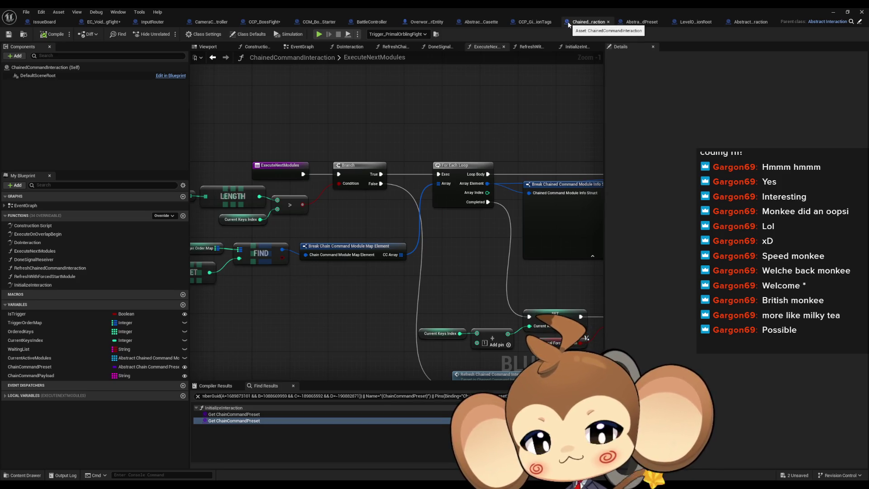
drag(377, 227, 504, 227)
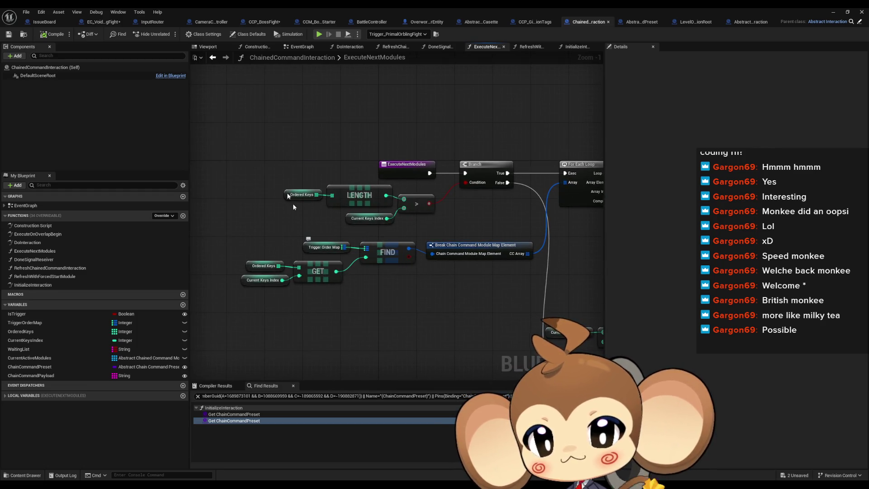
click(103, 22)
Add a Get Trigger Order Map node from the cast Chained Command Interaction via 'trigger or'.
drag(457, 286, 496, 292)
text(trigger or)
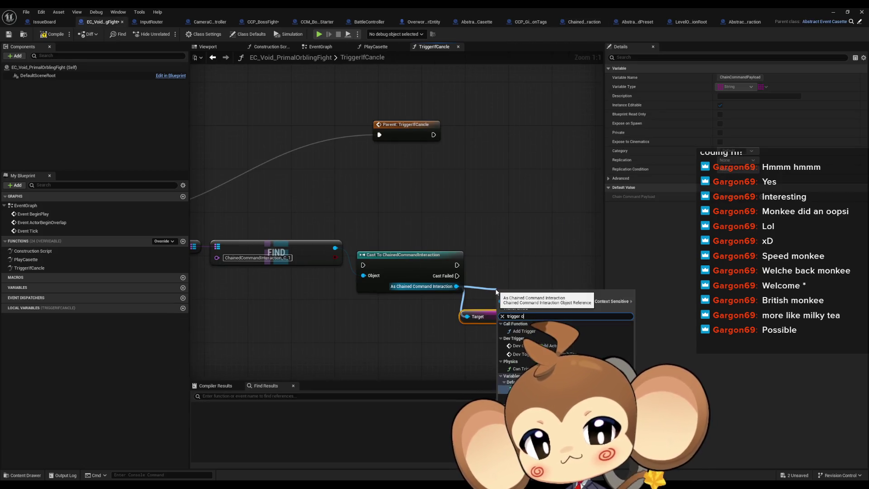
key(Return)
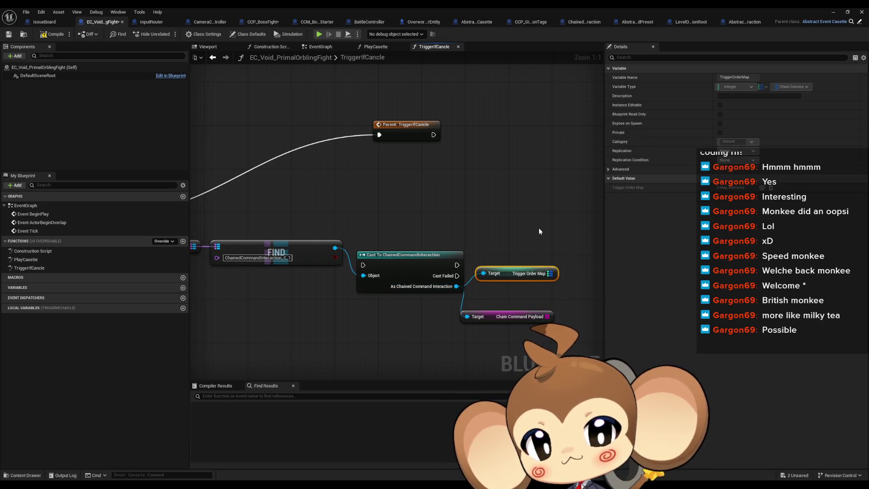
Add VALUES and GET nodes off the Trigger Order Map output.
drag(538, 225, 423, 205)
drag(429, 250, 472, 265)
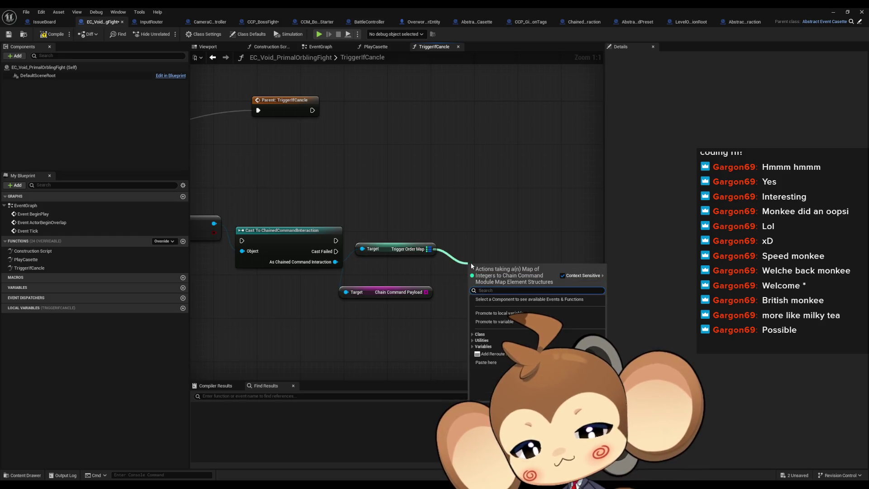
text(values)
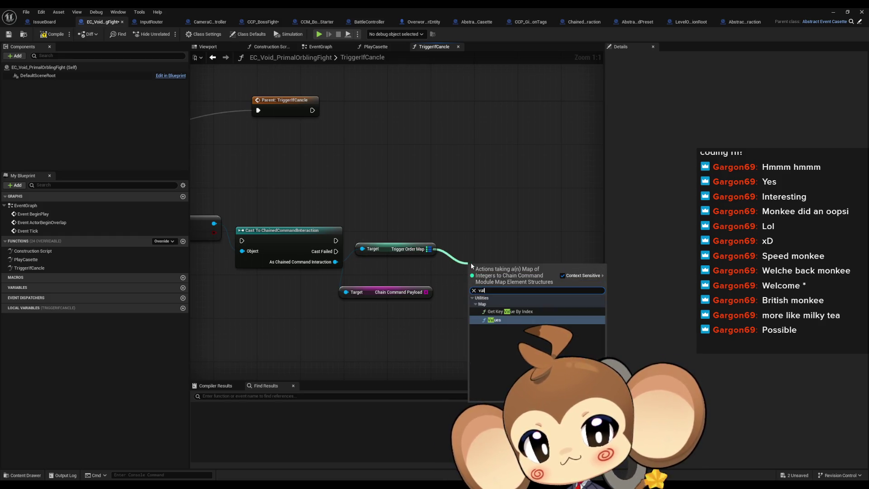
key(Return)
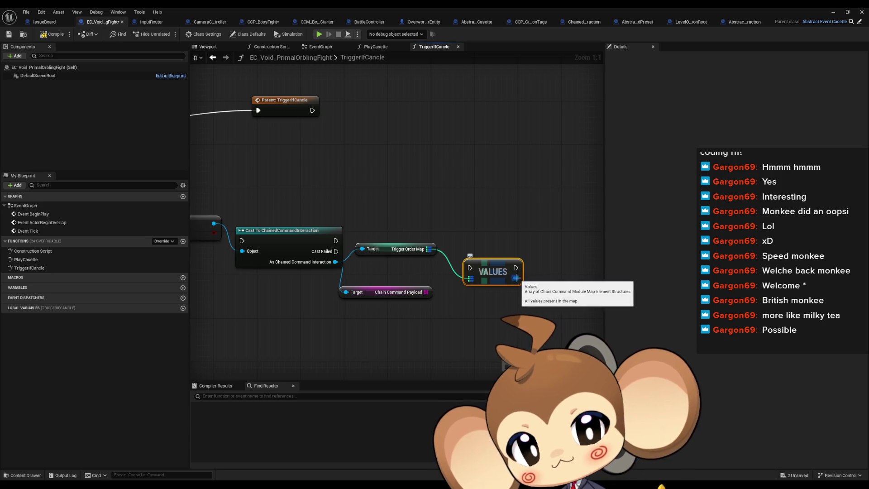
drag(515, 278, 550, 283)
text(get)
click(587, 333)
Add Set members in Chain Command Module Map Element from GET, exposing the CC_Array pin.
drag(599, 293, 517, 273)
text(members)
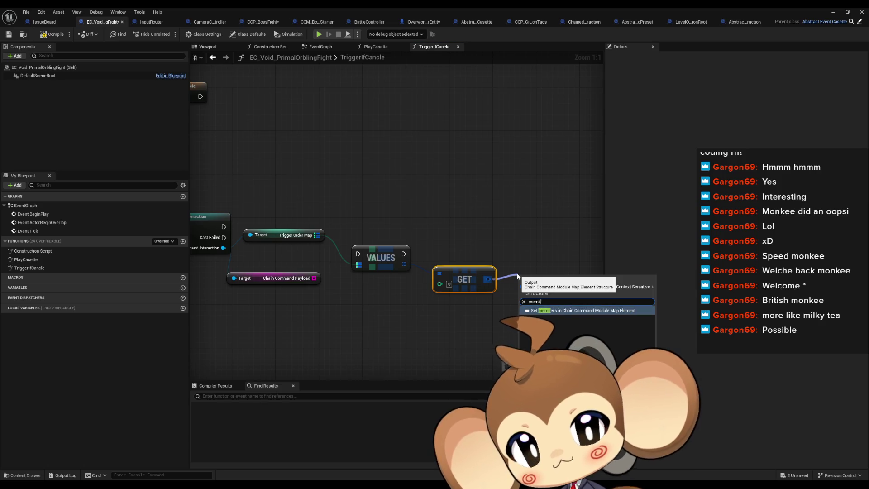
key(Return)
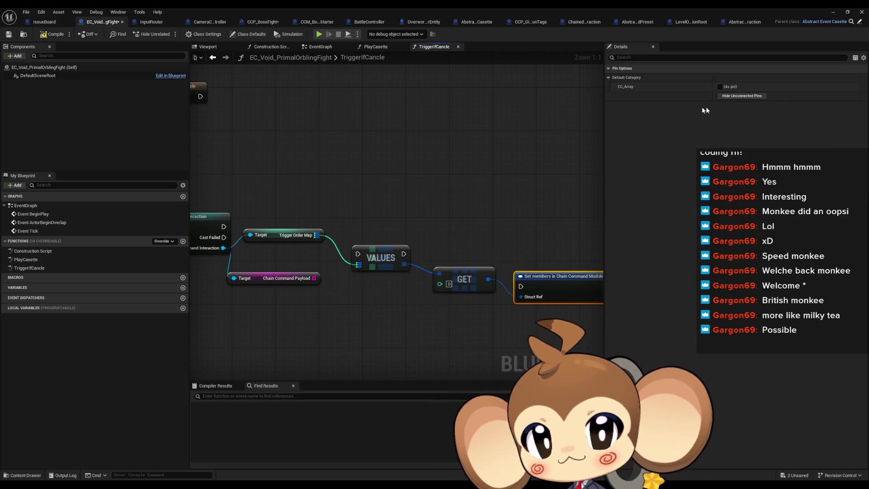
click(721, 87)
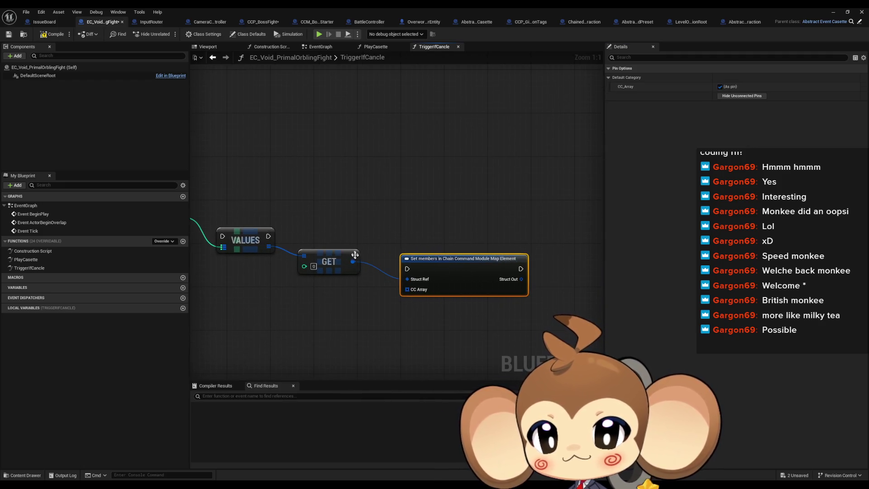
drag(353, 261, 393, 202)
text(set)
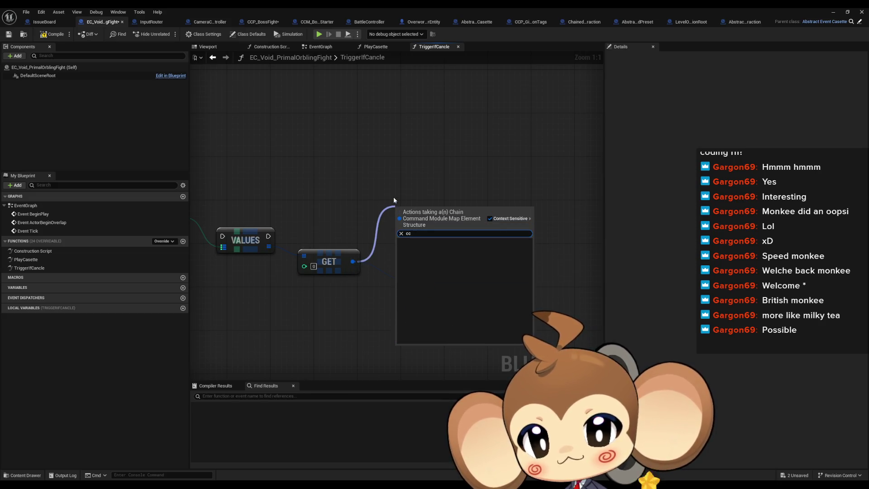
key(Return)
Disconnect GET from Set members and split its output struct pin to expose CC Array.
drag(346, 263, 358, 274)
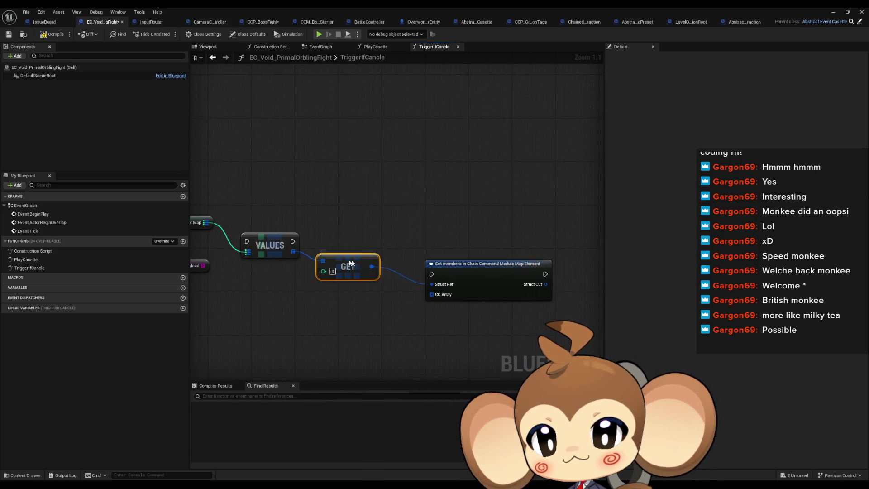
right_click(359, 272)
click(382, 302)
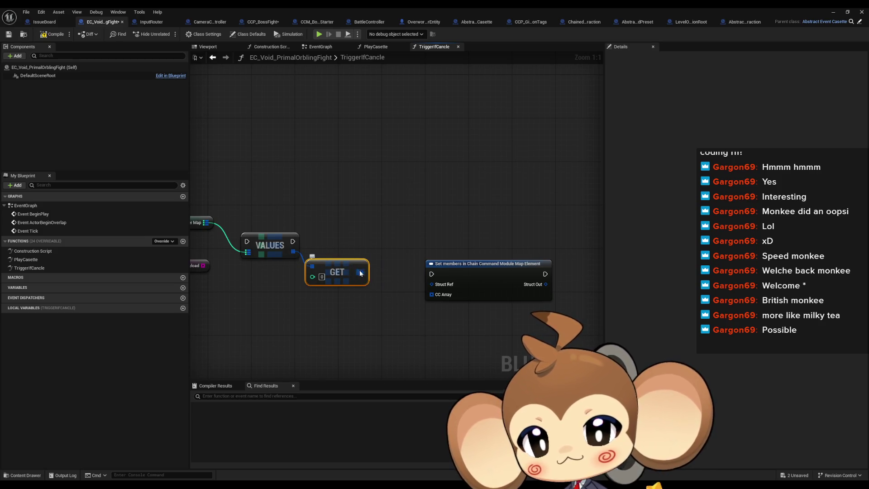
right_click(361, 274)
click(361, 278)
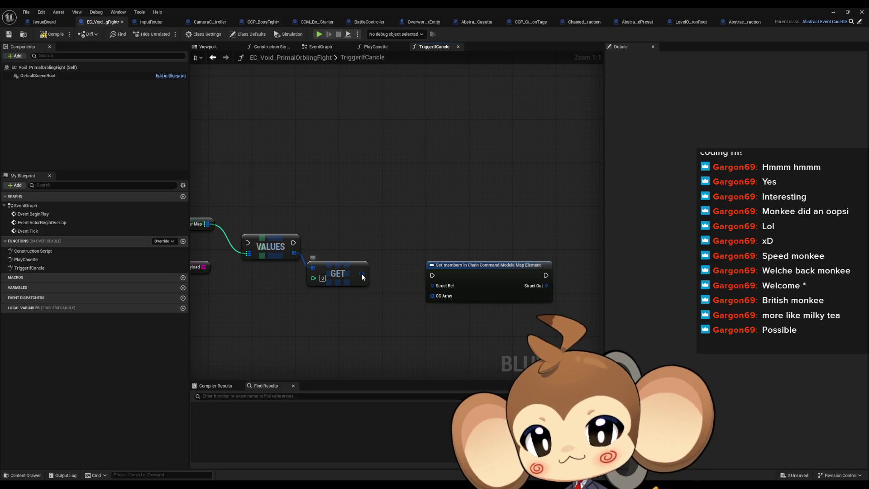
right_click(362, 274)
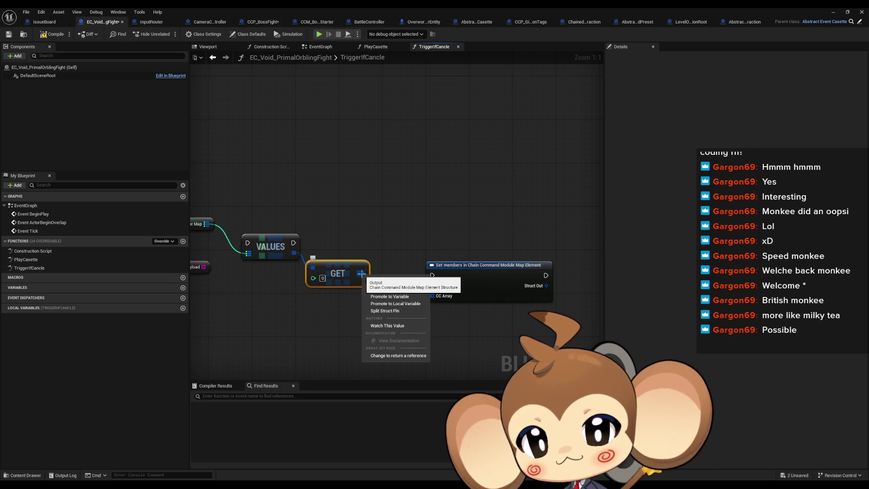
click(401, 311)
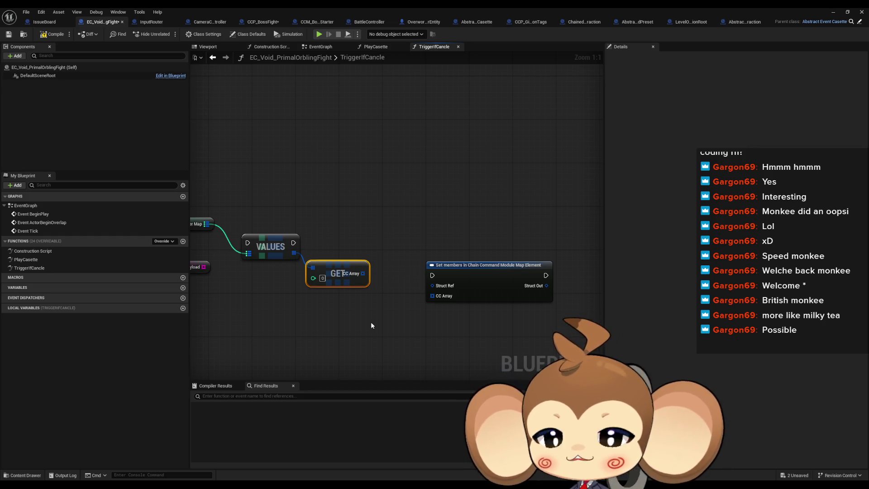
scroll(338, 224, down, 4)
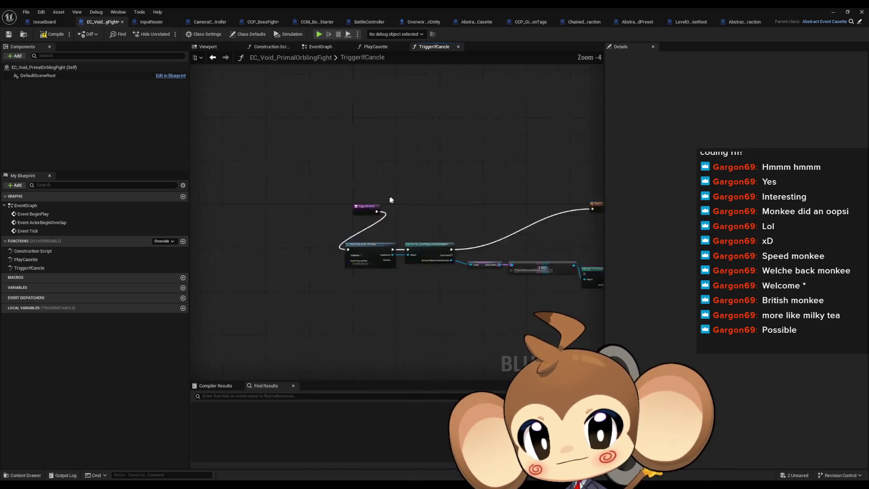
scroll(389, 201, up, 4)
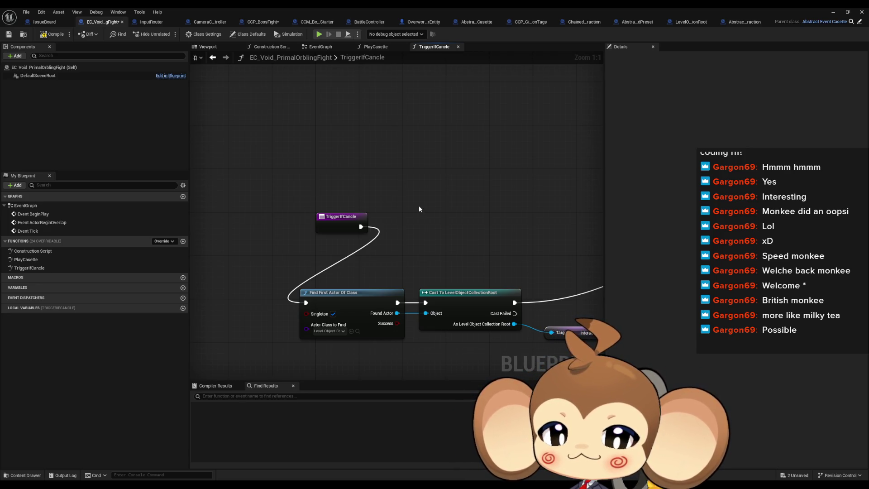
scroll(419, 209, down, 3)
mouse_move(425, 202)
mouse_down()
mouse_move(413, 176)
mouse_move(252, 157)
mouse_up()
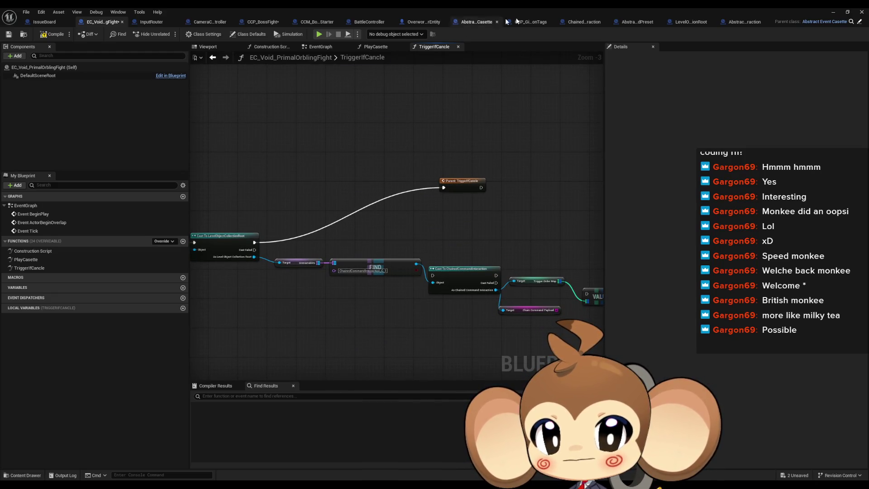
click(578, 27)
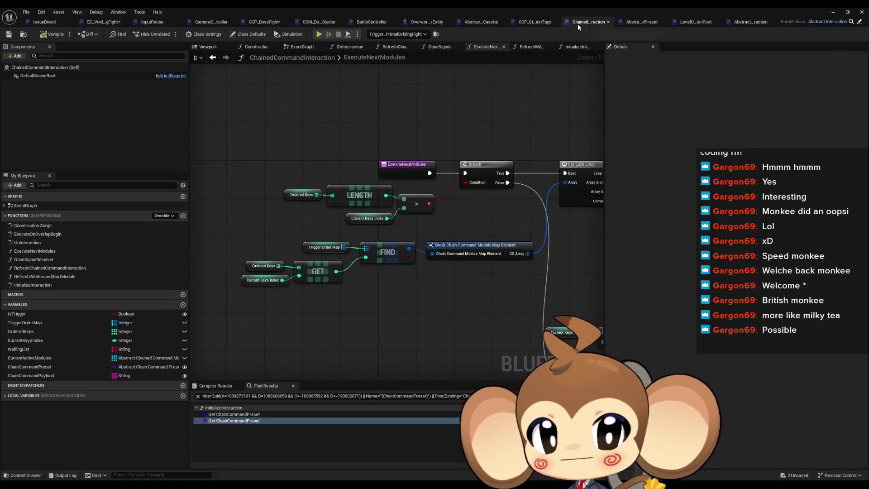
scroll(337, 210, down, 2)
drag(337, 210, 189, 219)
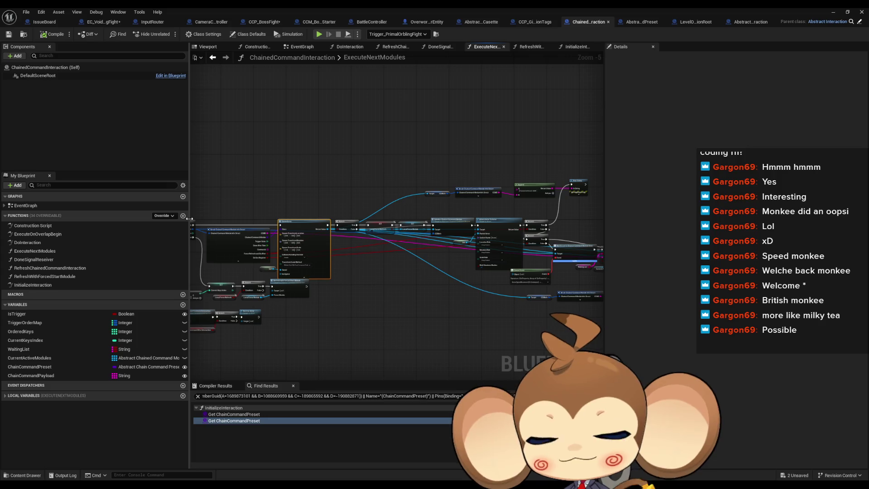
drag(249, 281, 462, 270)
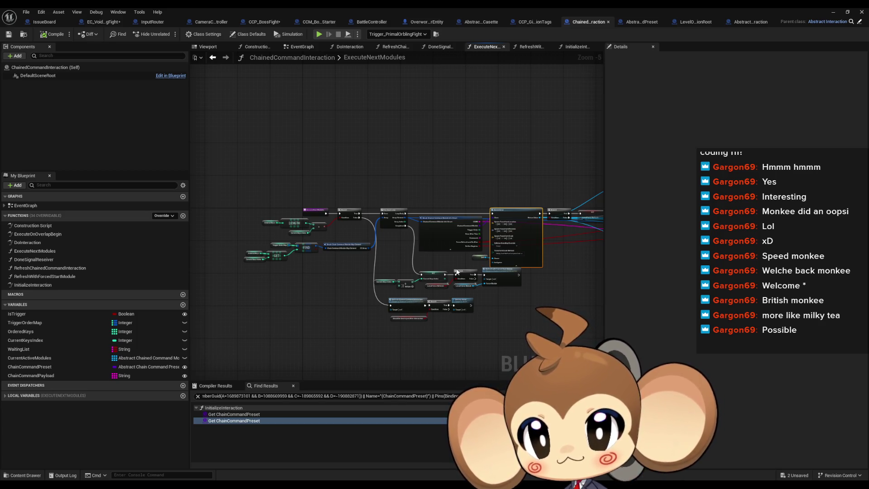
click(96, 23)
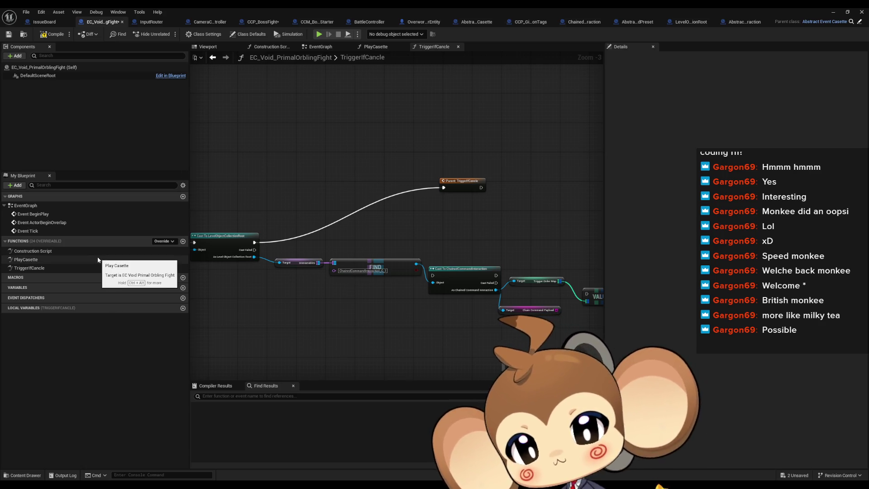
double_click(255, 8)
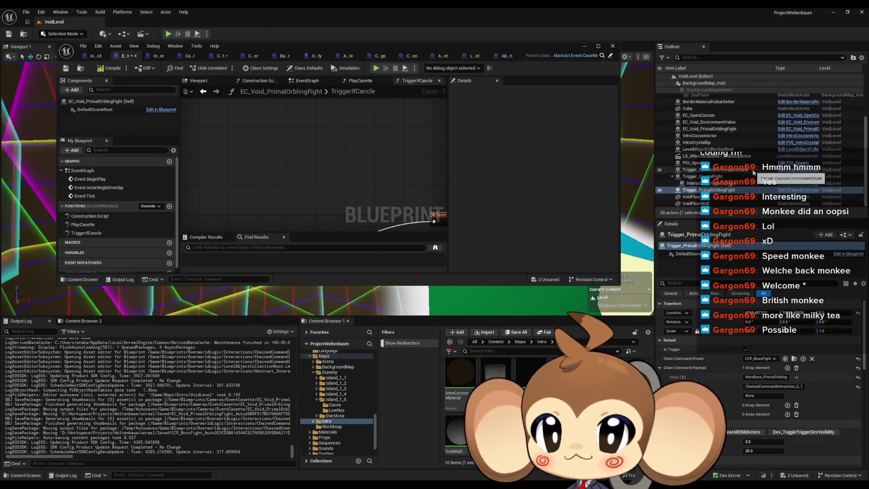
Debug the EC_Void_PrimalOrblingFight instance and delete its TriggerIfCancle override function.
scroll(743, 172, up, 2)
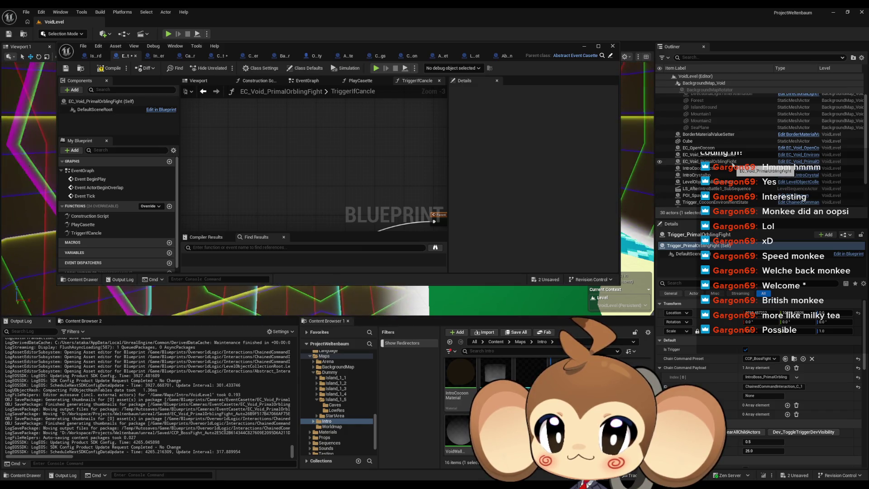
click(730, 162)
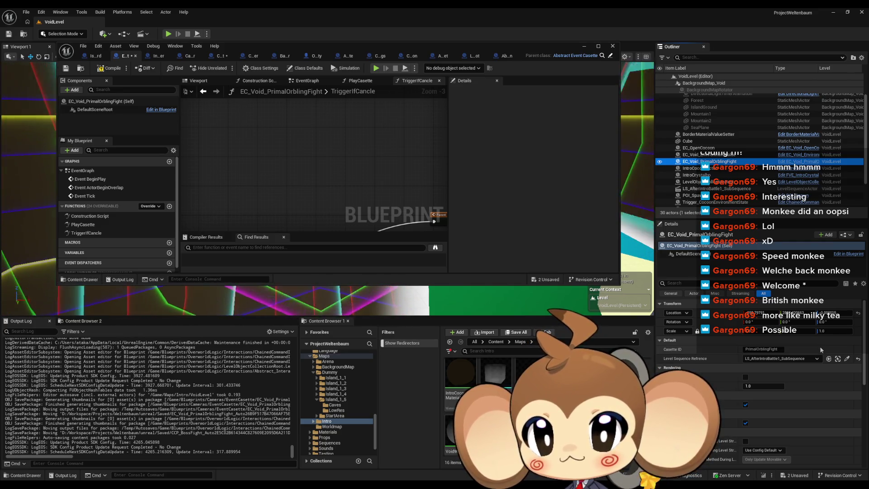
click(796, 162)
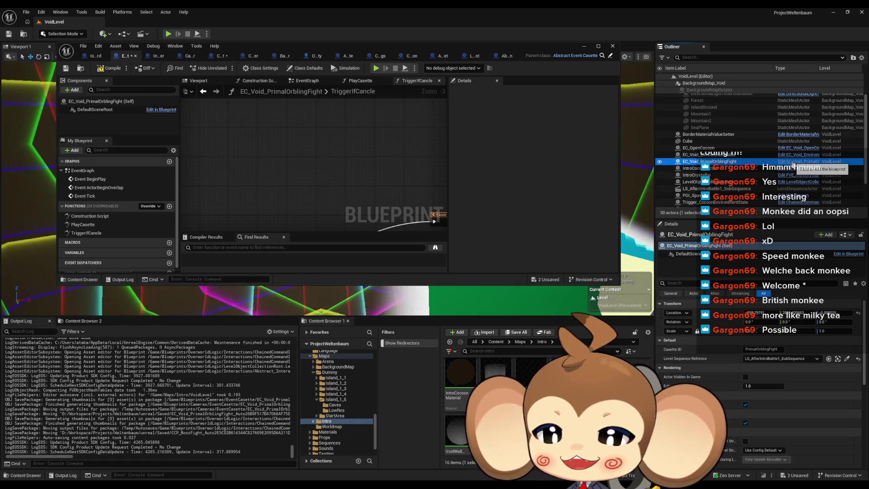
double_click(311, 48)
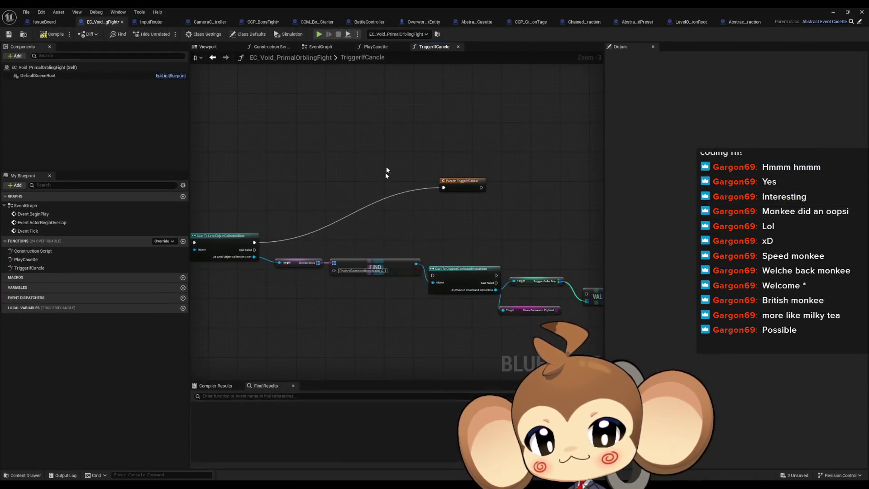
double_click(70, 259)
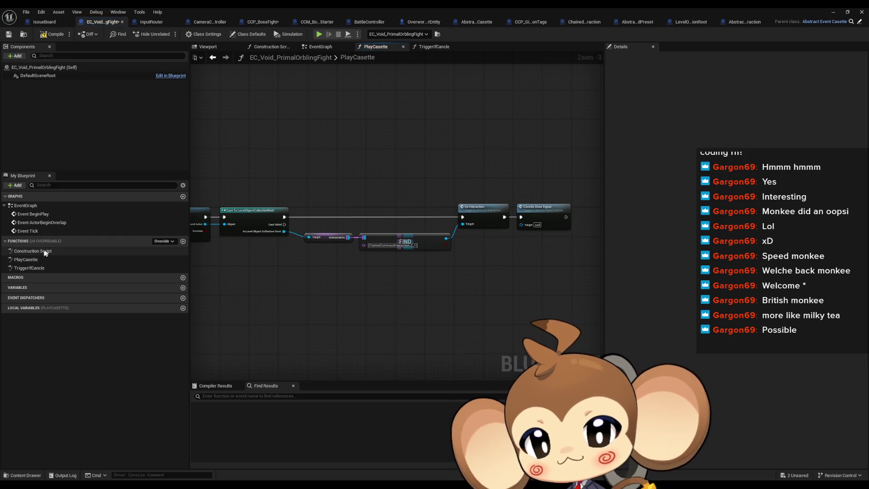
double_click(38, 268)
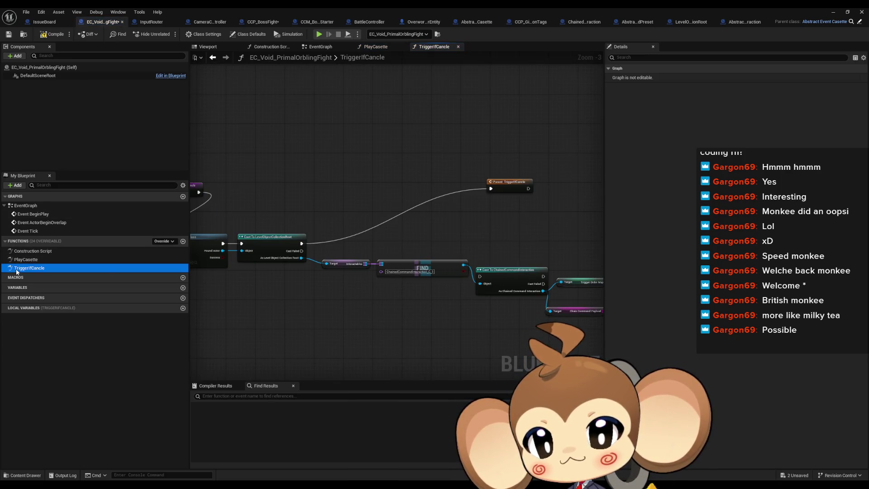
key(Delete)
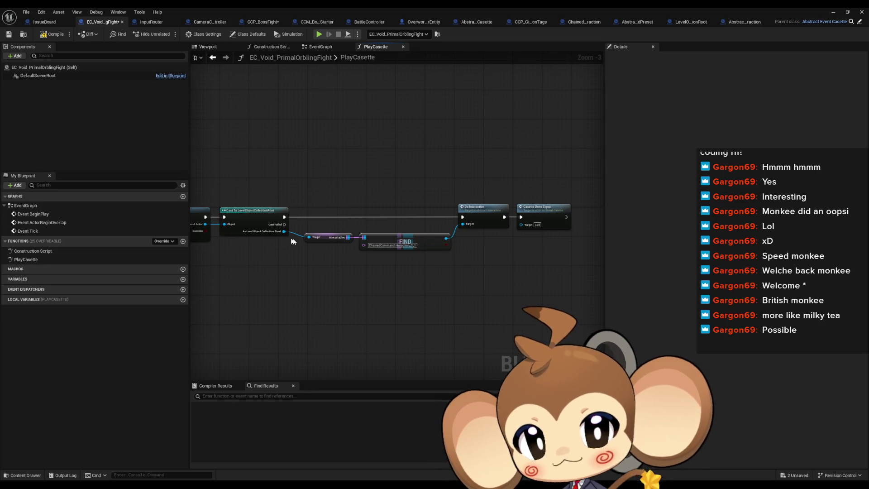
Review PlayCasette's entry, Do Interaction and Casette Done Signal, then view Abstract_EventCasette's TriggerIfCancle.
drag(447, 262, 340, 267)
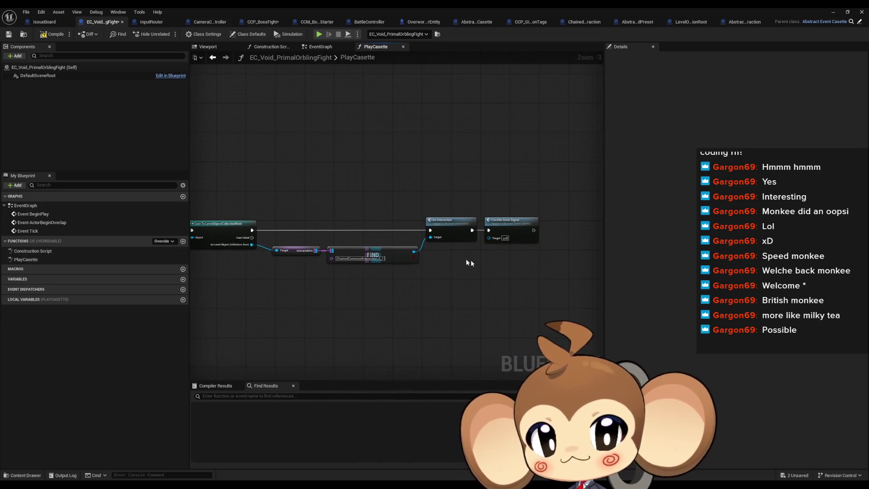
scroll(455, 223, up, 2)
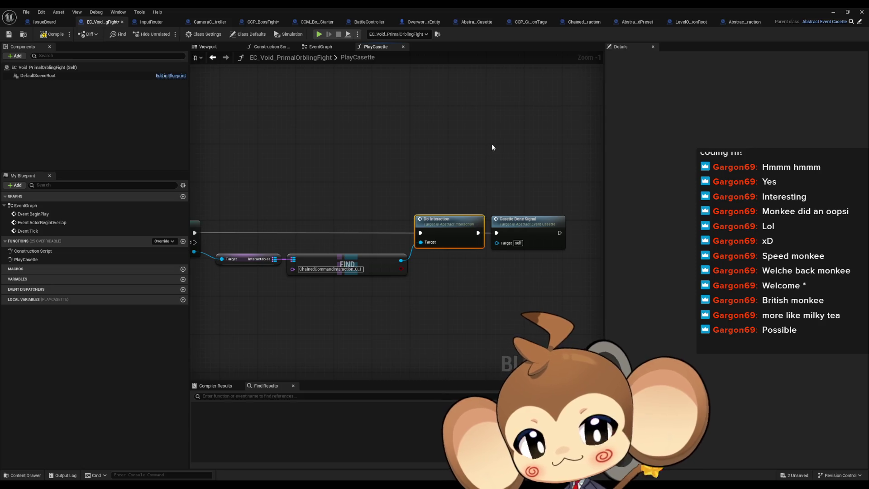
scroll(449, 202, down, 1)
mouse_move(403, 213)
mouse_down()
mouse_move(544, 235)
mouse_move(438, 259)
mouse_up()
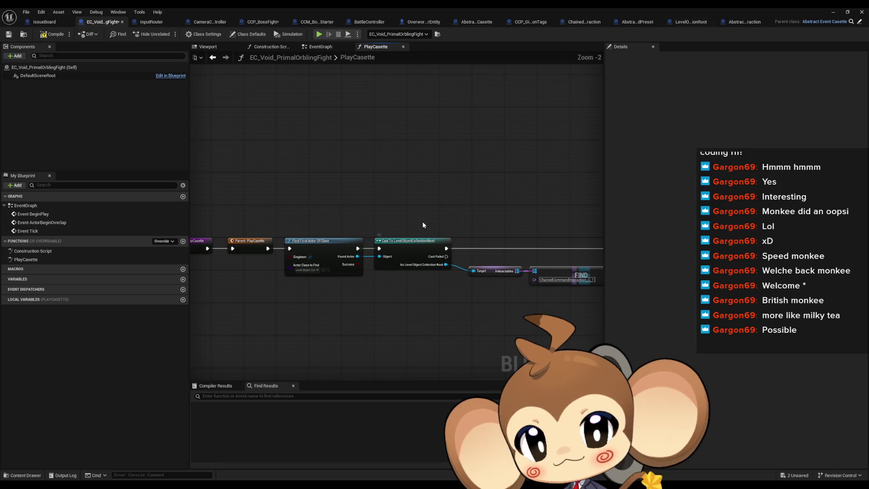
drag(422, 221, 521, 231)
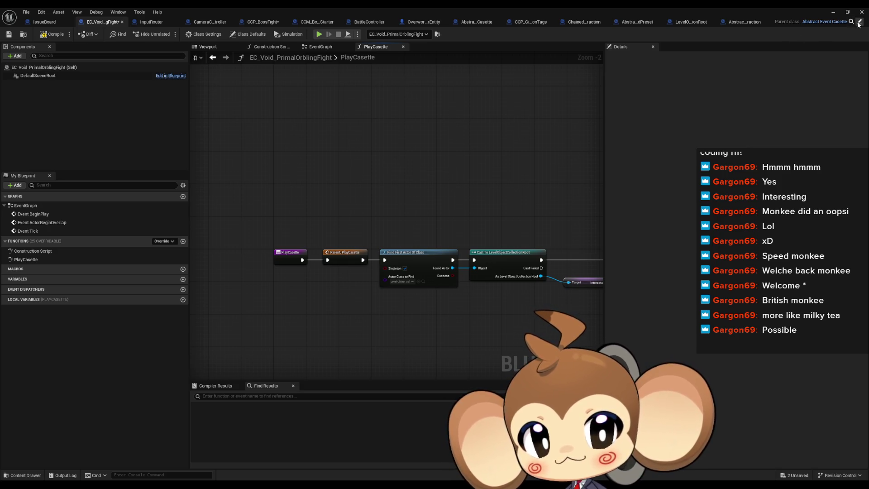
click(825, 21)
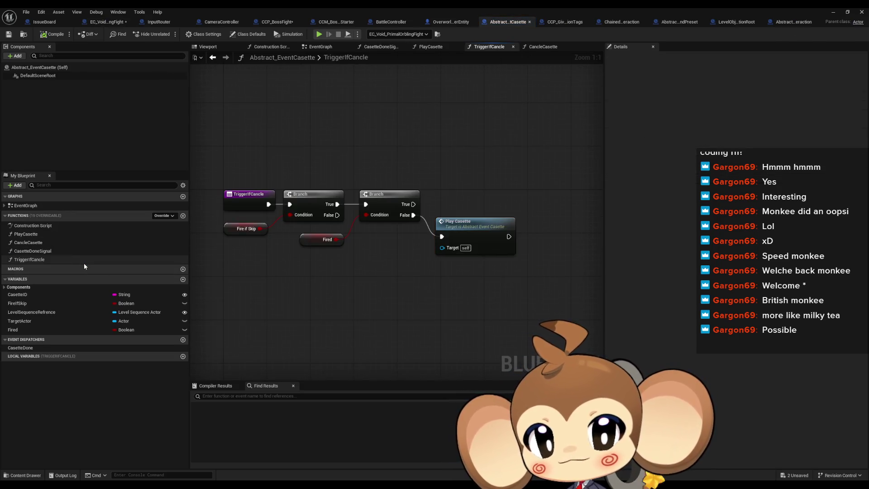
click(365, 267)
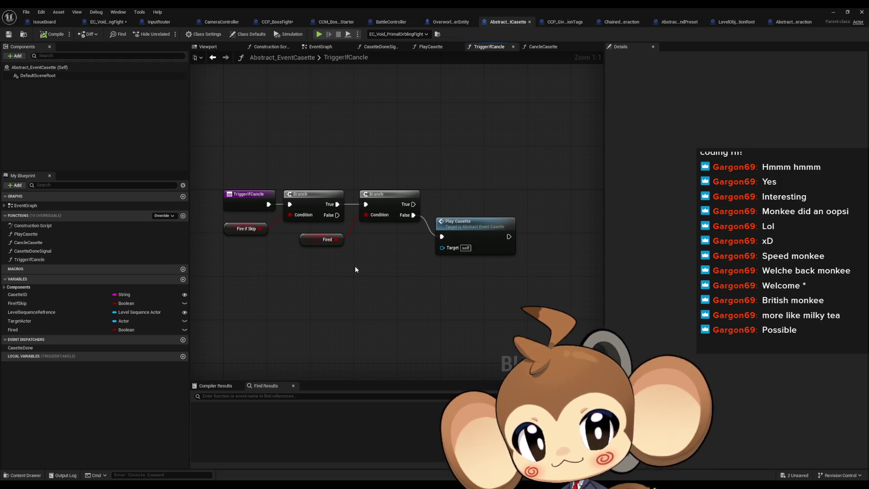
drag(223, 175, 256, 198)
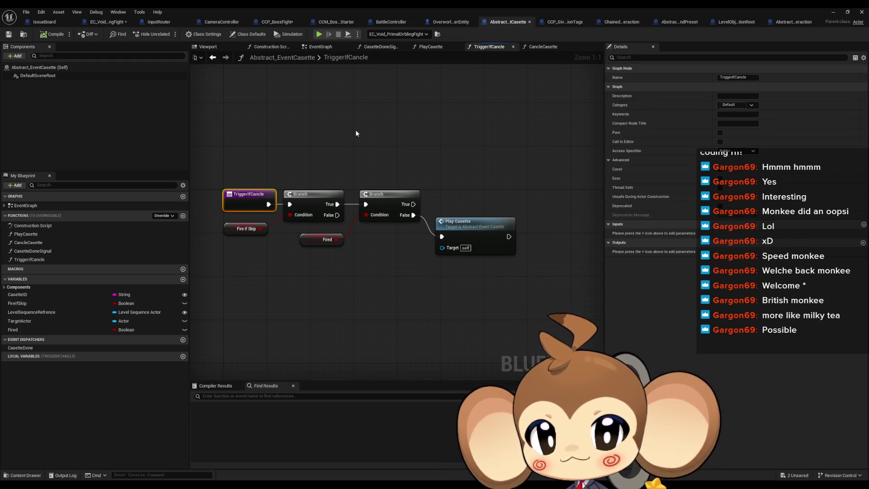
drag(478, 151, 511, 268)
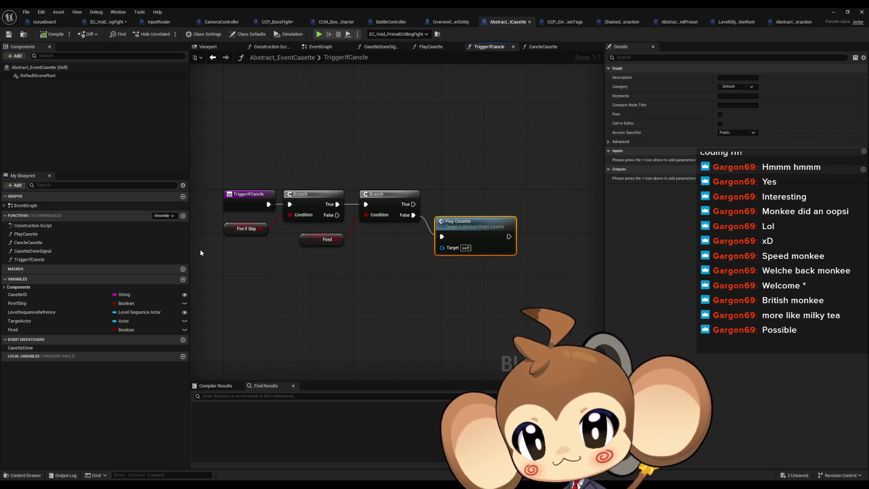
click(183, 216)
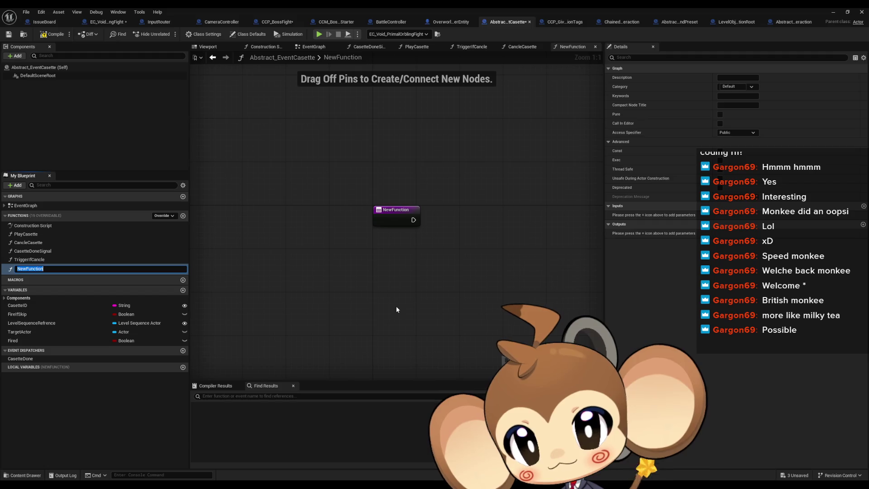
Name the new function TriggerCancleProcedure, call it in TriggerIfCancle, and paste Play Casette inside wired to its entry.
text(T)
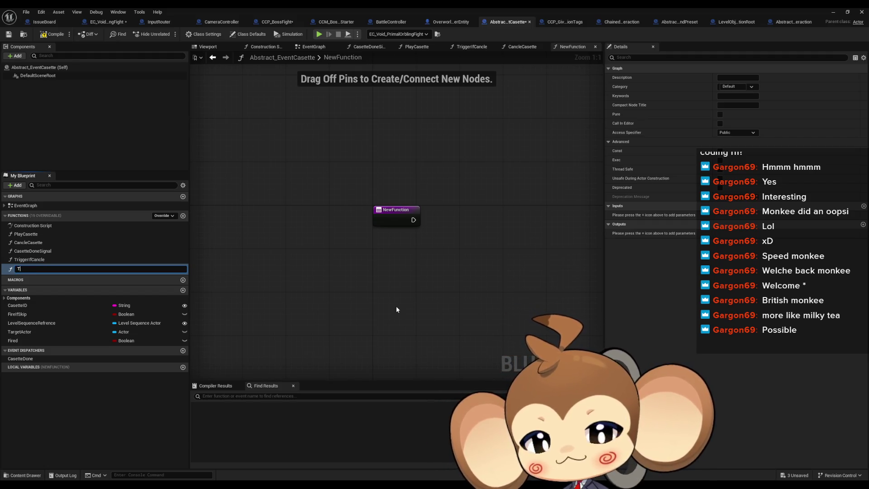
text(riggerCanc)
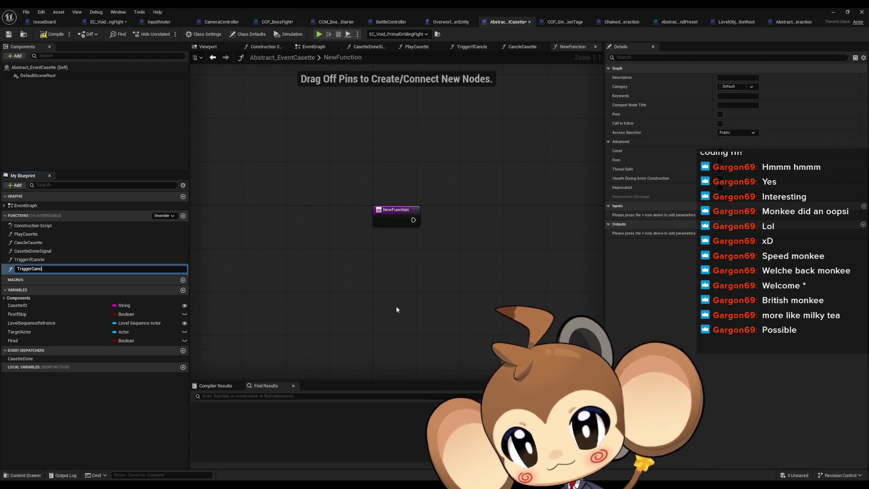
text(leProcedure)
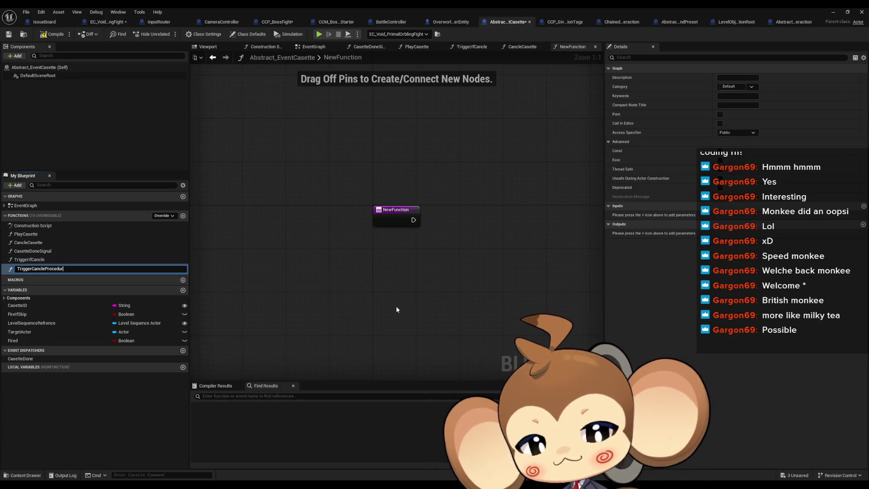
key(Return)
double_click(43, 260)
mouse_move(44, 268)
mouse_down()
mouse_move(437, 295)
mouse_move(460, 279)
mouse_up()
double_click(498, 285)
key(ctrl+v)
mouse_move(435, 220)
mouse_down()
mouse_move(483, 231)
mouse_move(492, 216)
mouse_up()
Wire Branch False to Trigger Cancle Procedure in TriggerIfCancle, replacing the old Play Casette call.
double_click(22, 261)
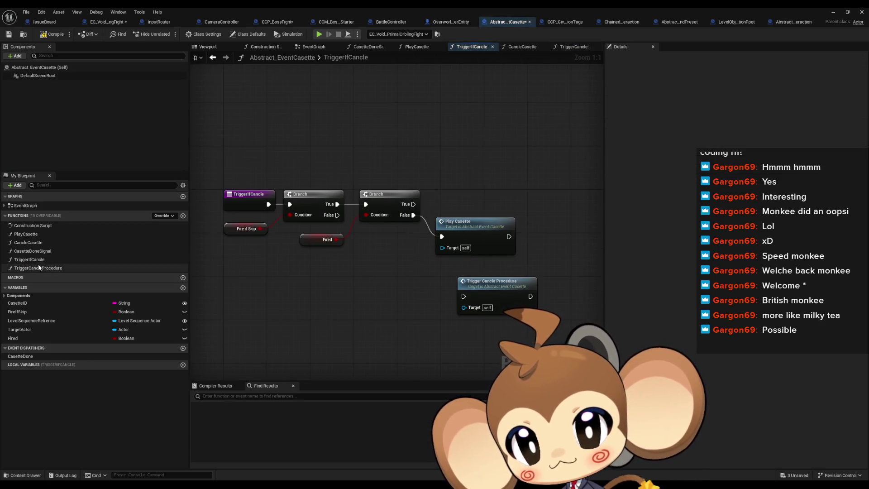
drag(464, 296, 414, 215)
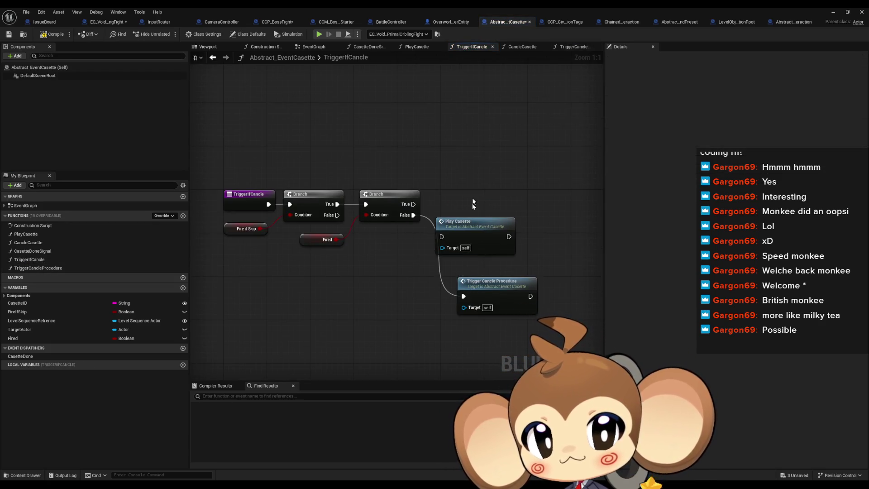
click(475, 221)
key(Delete)
drag(502, 289, 480, 240)
click(486, 215)
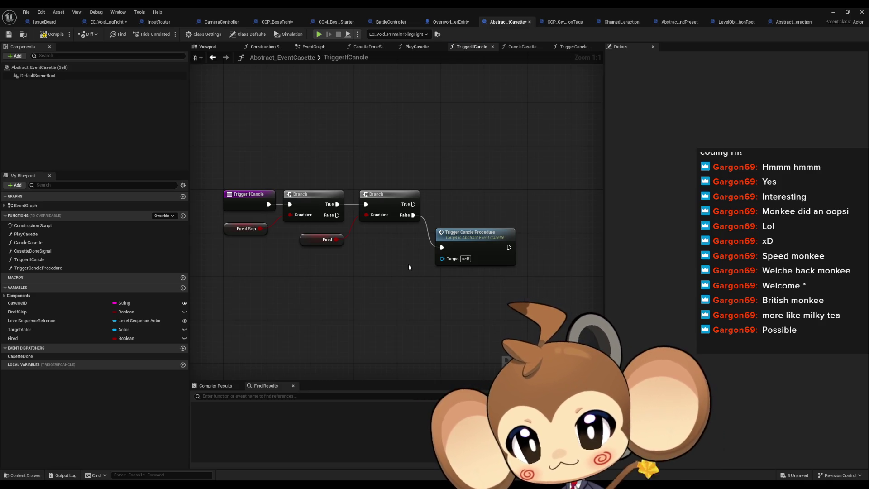
click(100, 24)
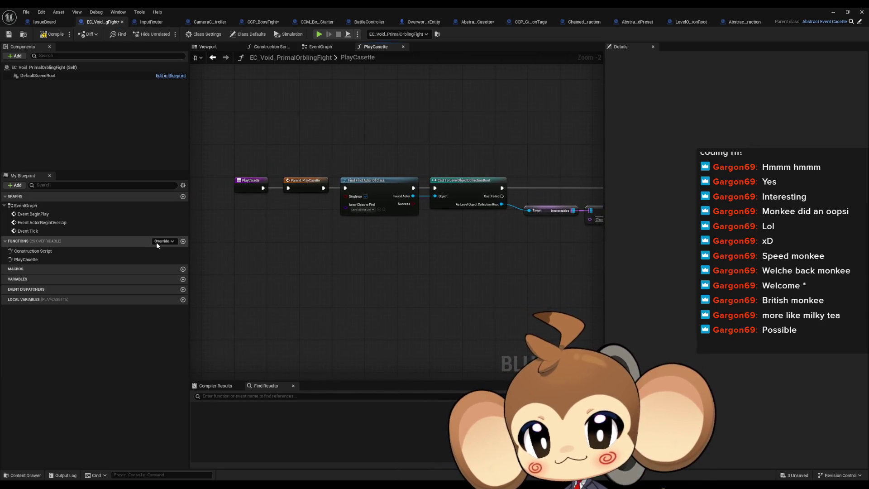
Pan EC_Void's PlayCasette override, then open the parent PlayCasette showing SET Fired and Remove Casette.
drag(427, 183, 111, 173)
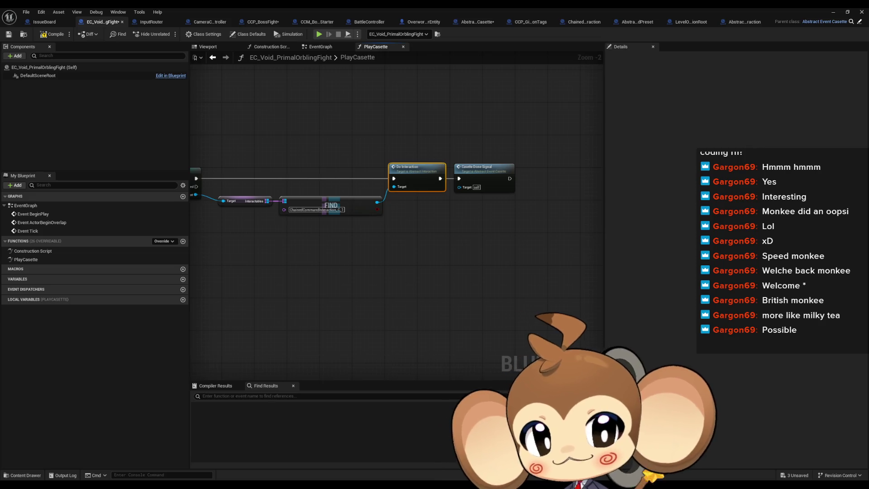
mouse_move(285, 215)
mouse_down()
mouse_move(536, 240)
mouse_move(359, 225)
mouse_move(514, 234)
mouse_up()
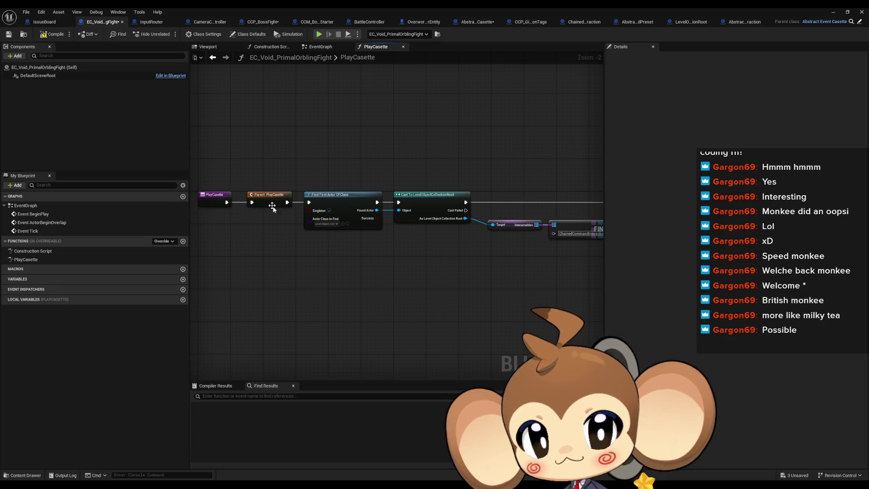
double_click(265, 199)
drag(396, 220, 290, 207)
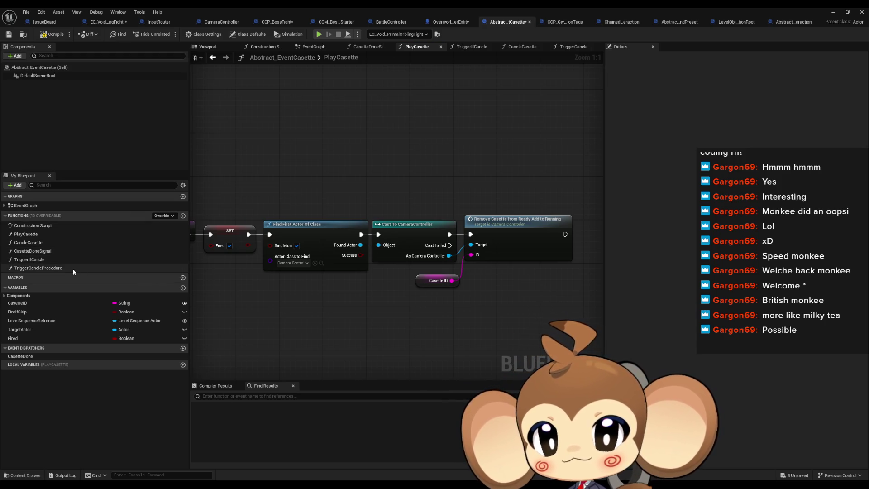
Inspect TriggerCancleProcedure's Play Casette call and the TriggerIfCancle graph, then return to EC_Void_PrimalOrblingFight.
mouse_move(285, 292)
mouse_down()
mouse_move(388, 303)
mouse_move(369, 296)
mouse_up()
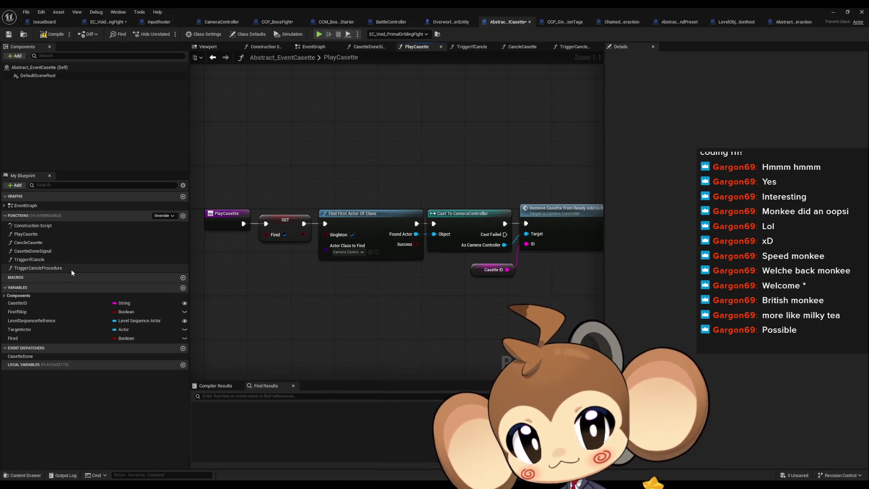
double_click(33, 268)
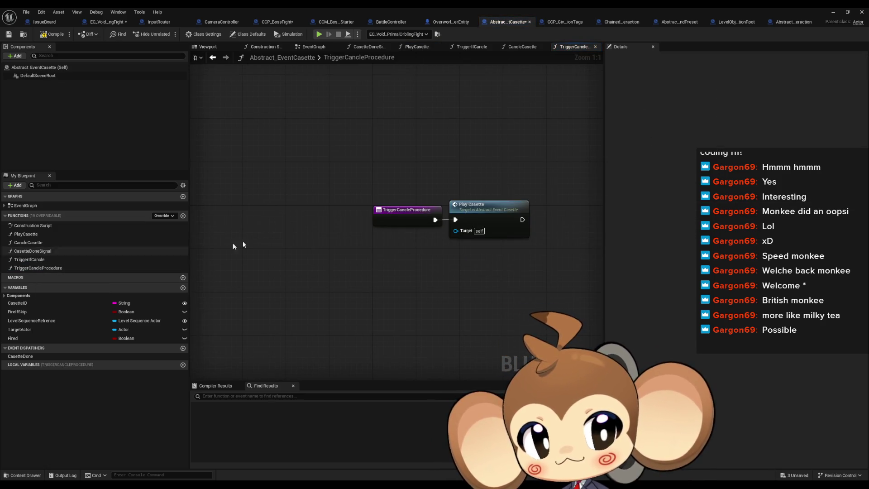
click(498, 206)
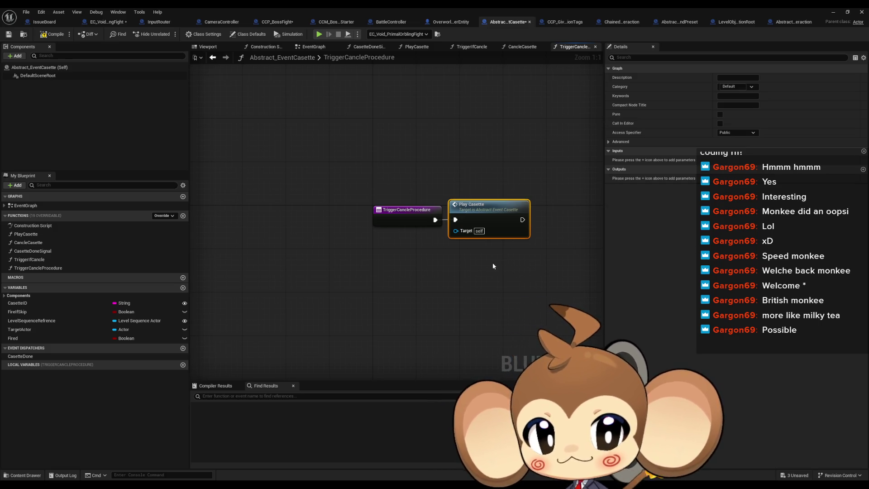
drag(490, 248, 400, 236)
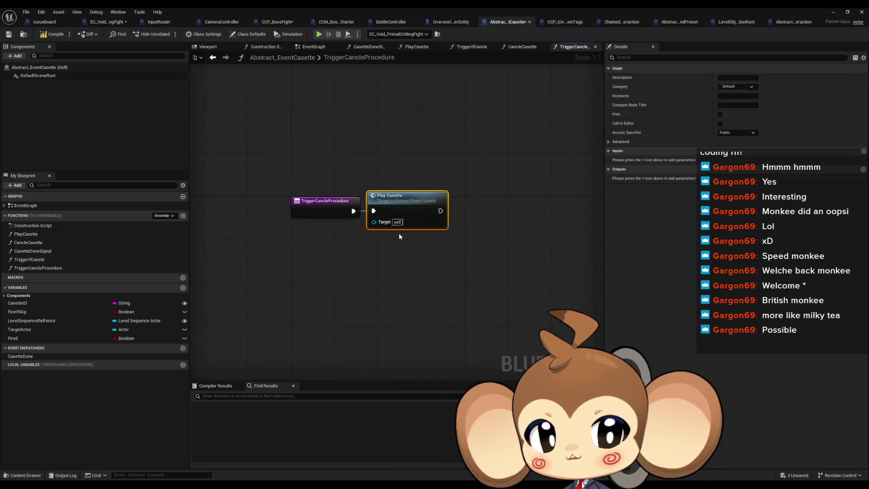
double_click(41, 261)
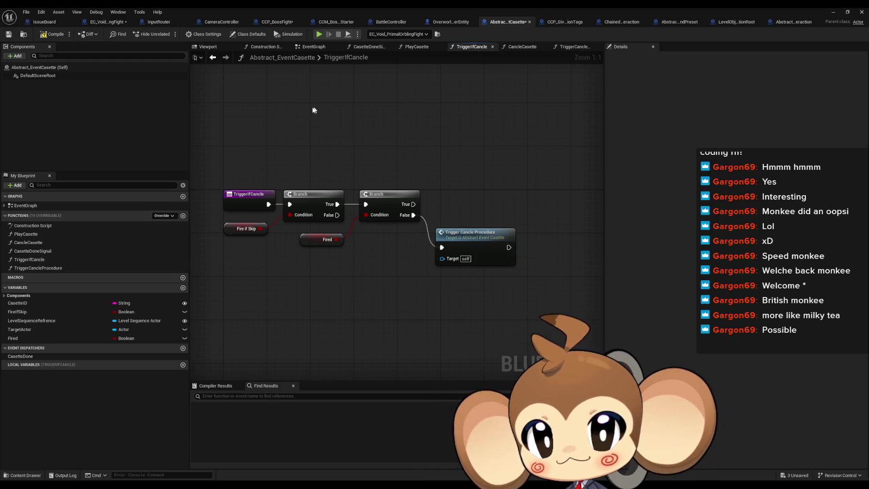
click(95, 23)
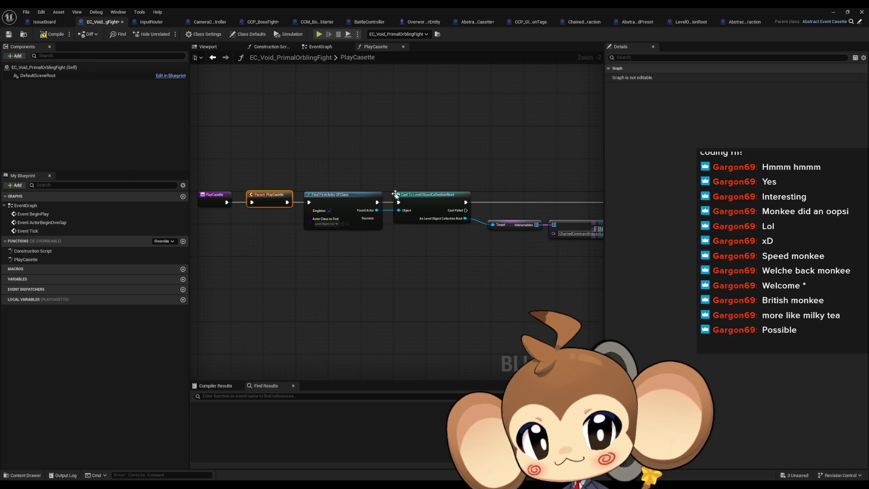
Open the parent Abstract_EventCasette blueprint from the PlayCasette override and dock its tab beside the child's.
scroll(446, 195, down, 1)
mouse_move(401, 136)
mouse_down()
mouse_move(328, 149)
mouse_move(227, 142)
mouse_move(403, 155)
mouse_up()
drag(469, 181, 387, 181)
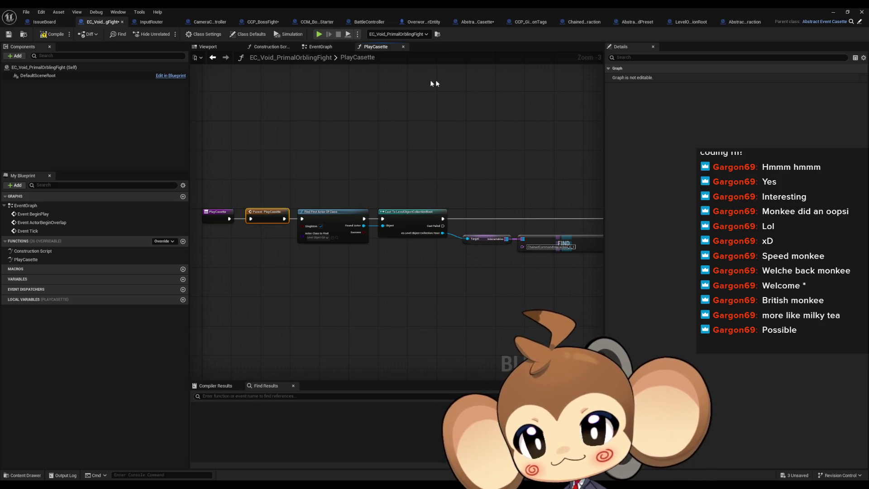
click(846, 22)
mouse_move(501, 19)
mouse_down()
mouse_move(274, 12)
mouse_move(164, 22)
mouse_up()
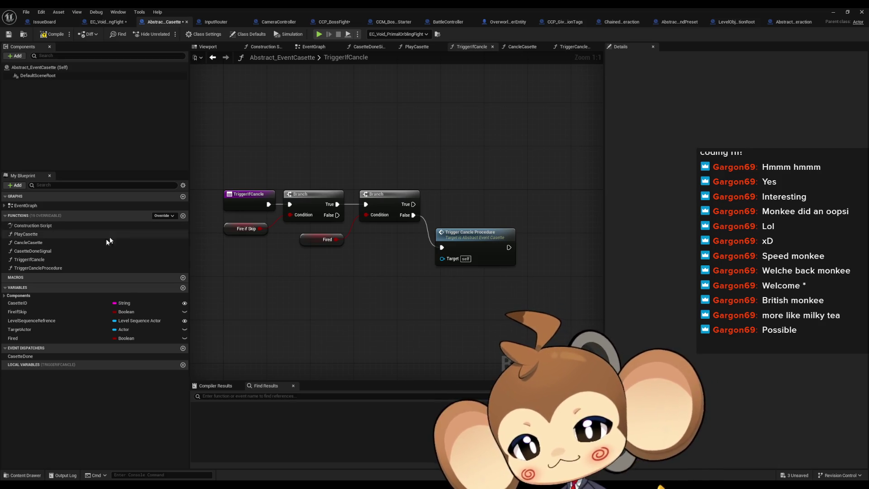
click(60, 244)
double_click(60, 243)
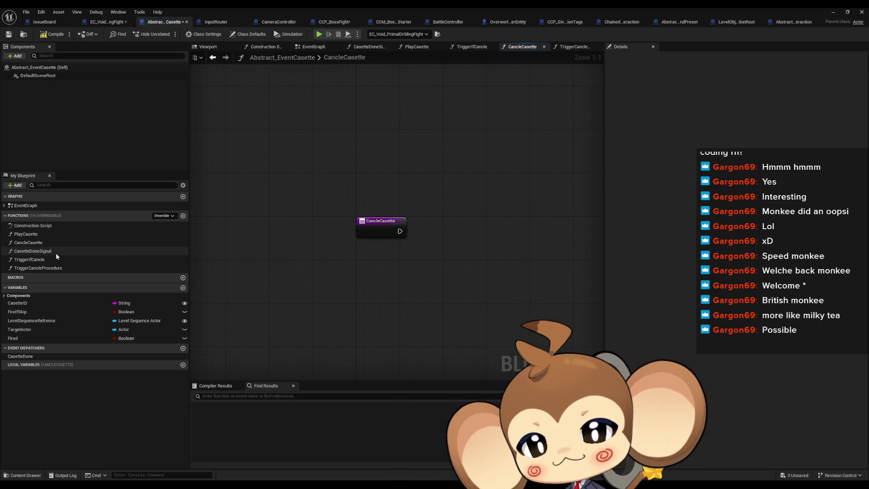
double_click(56, 252)
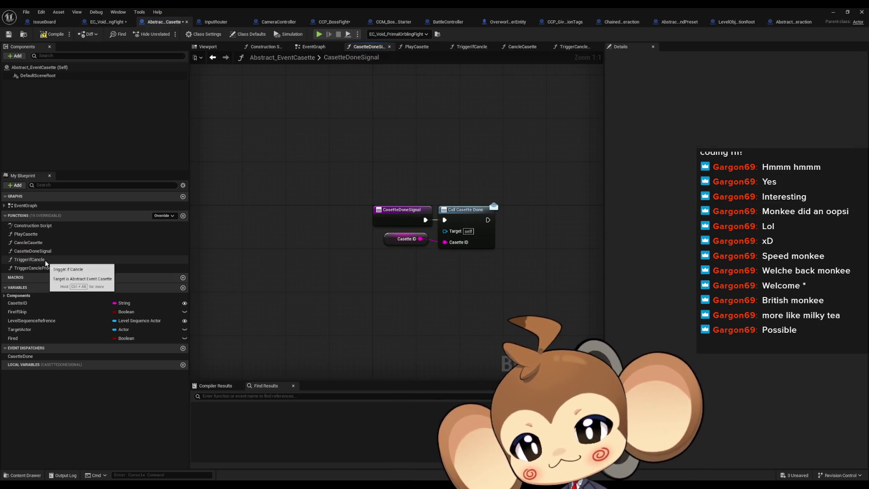
double_click(46, 260)
double_click(40, 236)
drag(287, 165, 312, 240)
drag(349, 141, 379, 252)
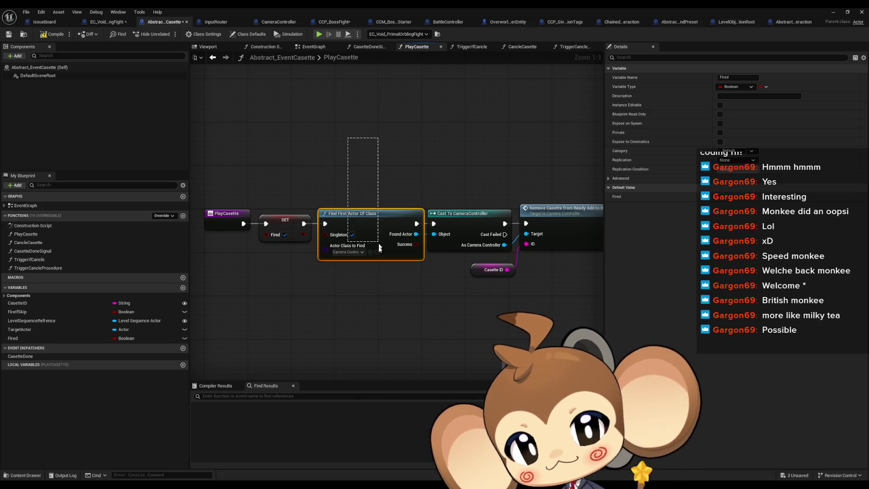
click(491, 235)
mouse_move(418, 163)
mouse_down()
mouse_move(505, 250)
mouse_move(510, 271)
mouse_move(554, 278)
mouse_up()
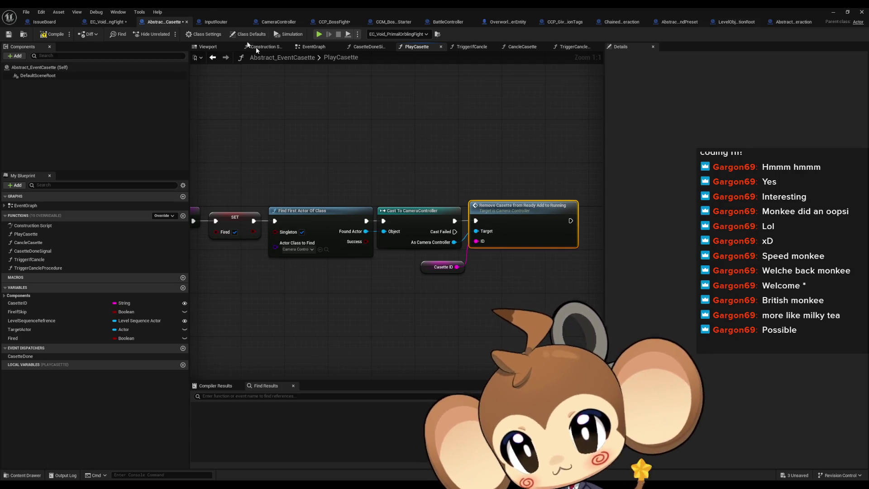
click(275, 23)
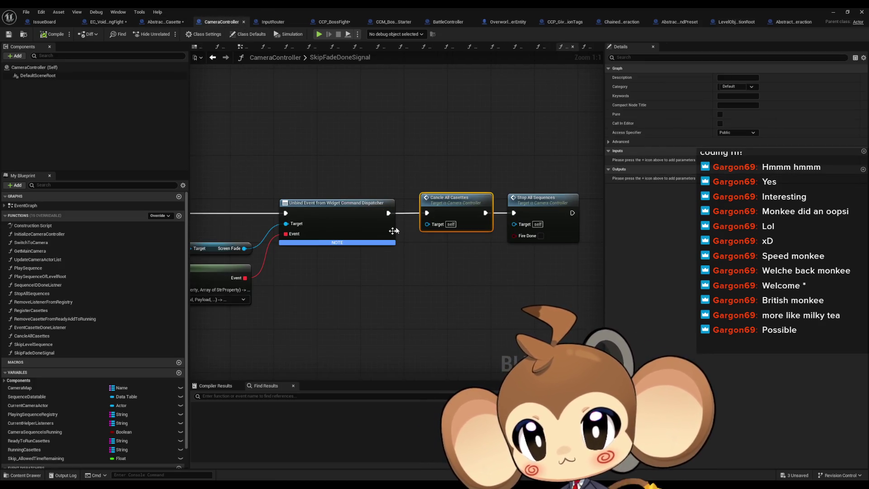
scroll(486, 272, down, 1)
drag(486, 272, 421, 251)
click(505, 202)
double_click(428, 201)
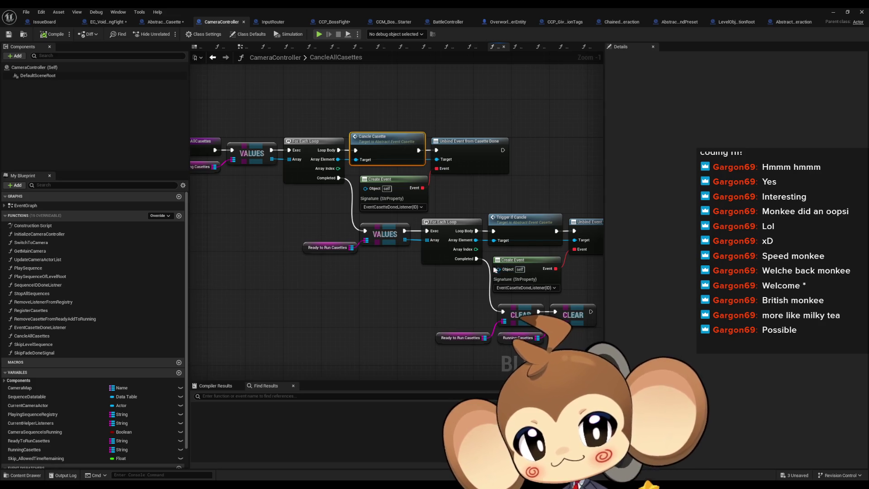
click(534, 224)
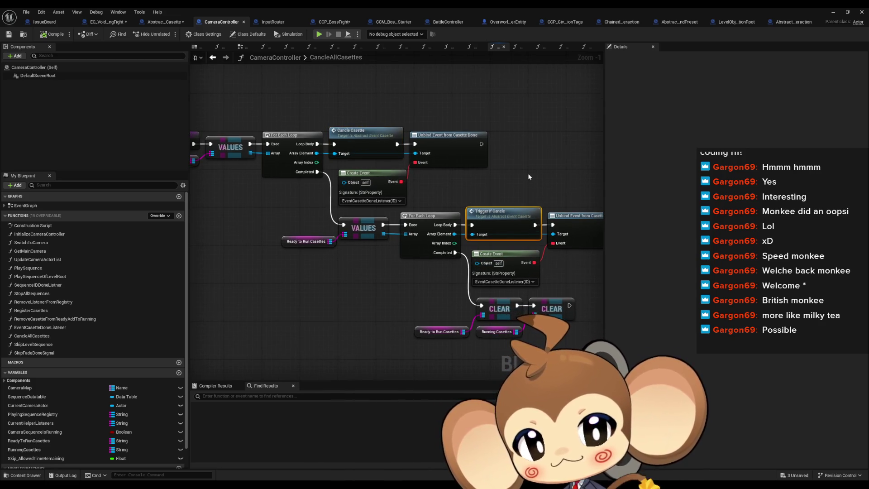
double_click(499, 225)
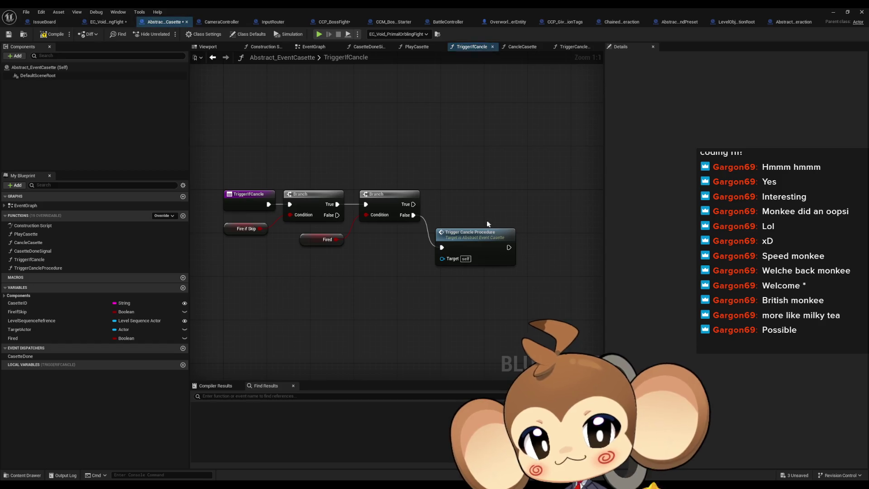
Rename the TriggerCancleProcedure function to TriggerCanclePlayCasette and open its graph.
click(508, 234)
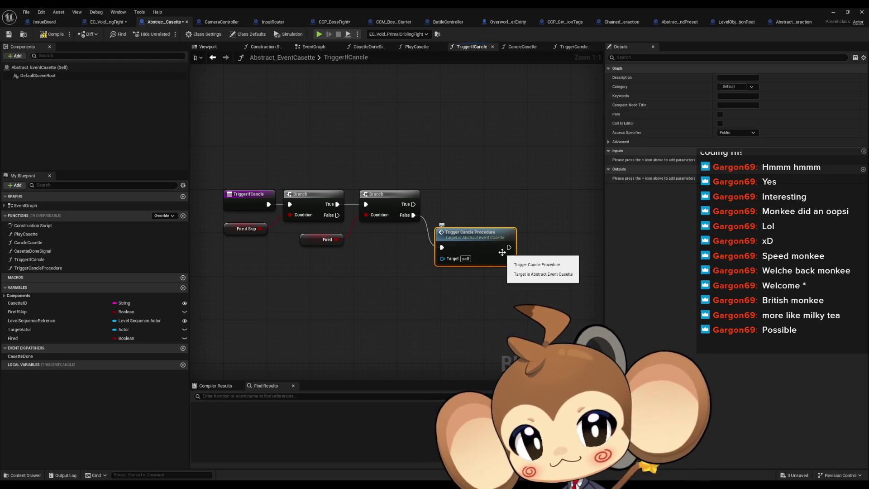
click(45, 269)
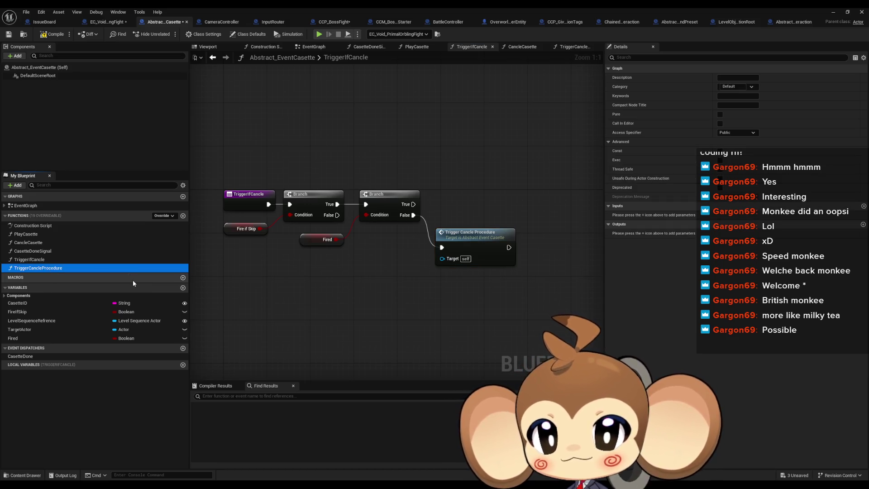
key(F2)
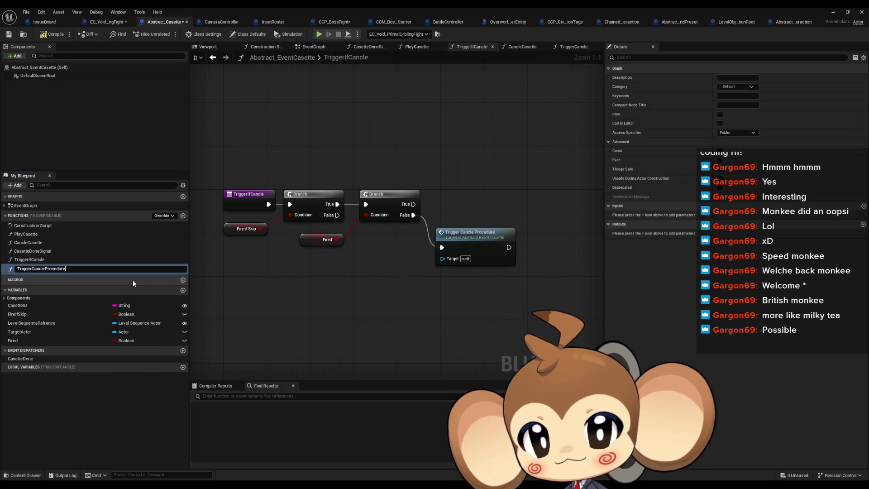
key(BackSpace)
key(BackSpace)
key(BackSpace)
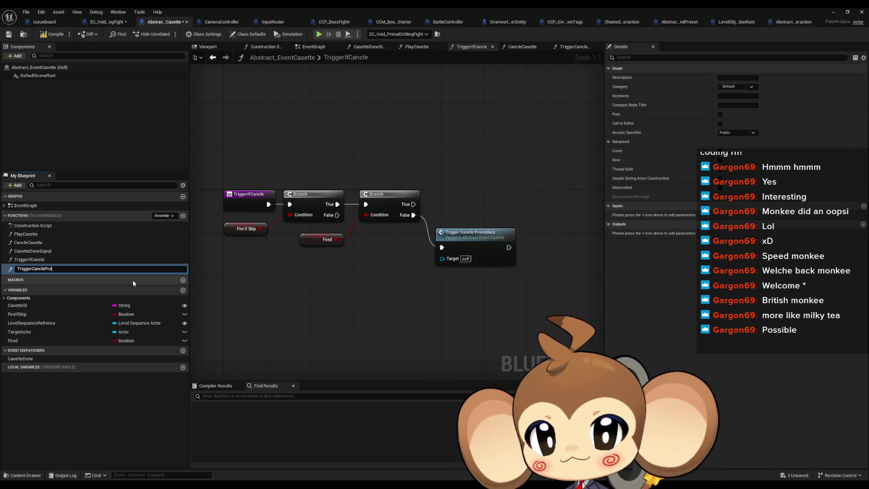
text(PlayC)
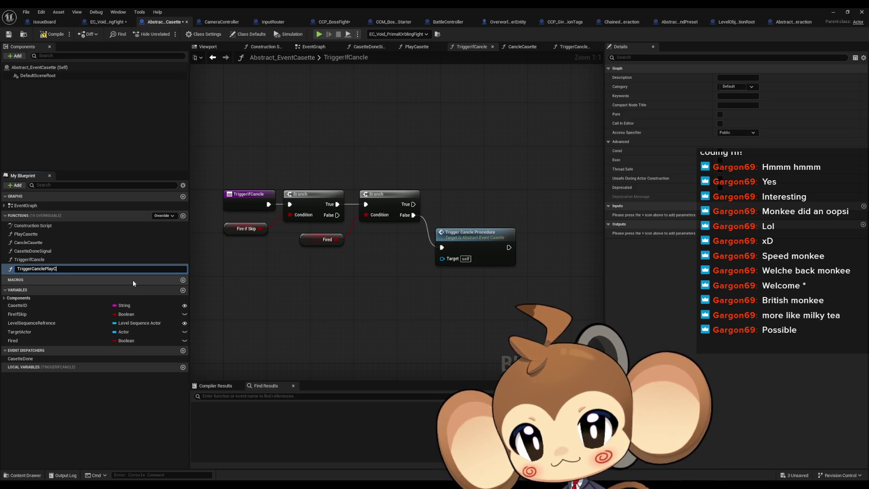
text(asette)
key(Return)
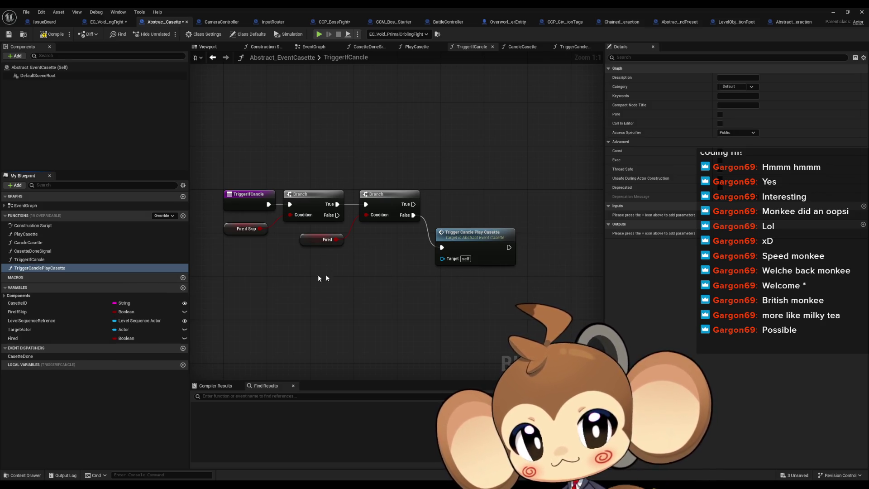
double_click(492, 246)
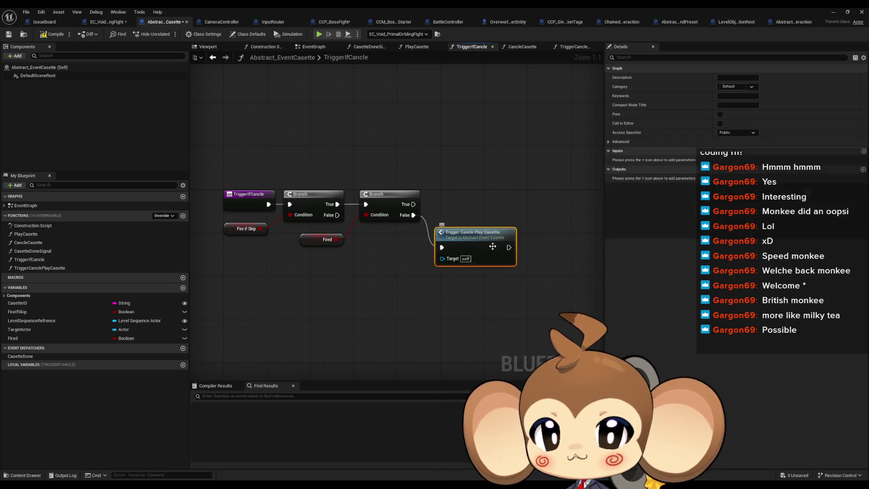
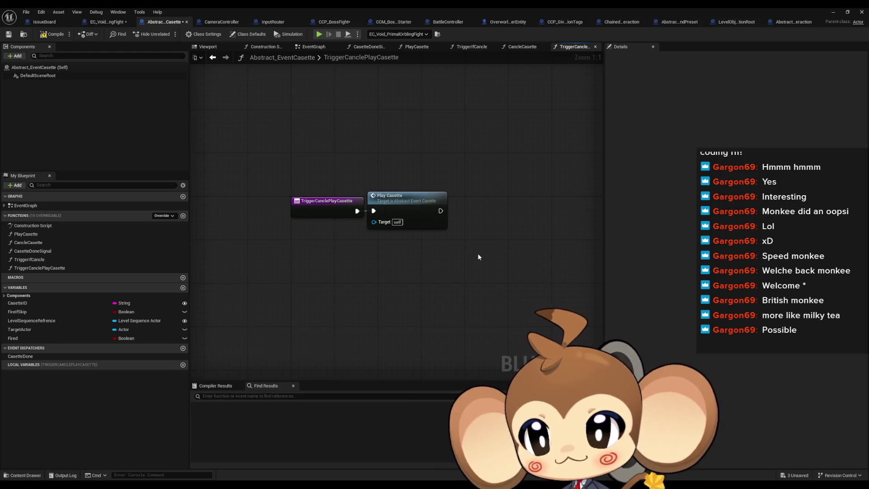
Open the cassette's CancleCasette and TriggerIfCancle graphs, then bring up CameraController's CancleAllCasettes chain.
double_click(28, 242)
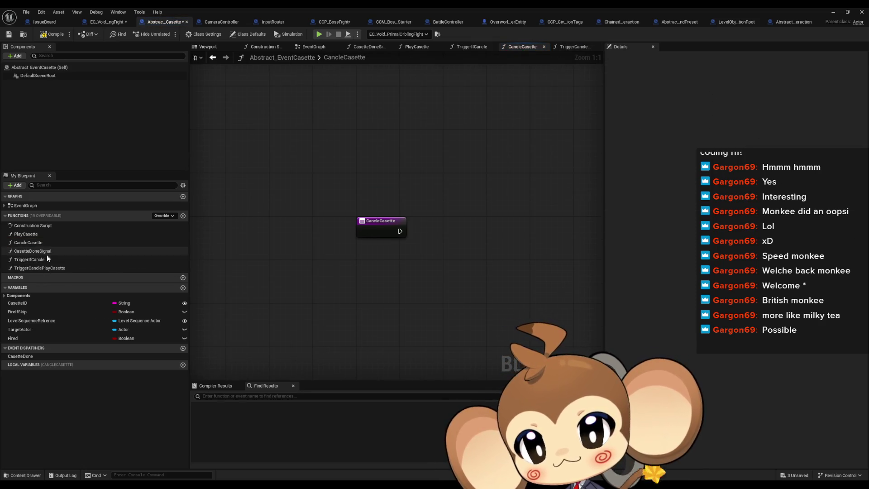
double_click(45, 260)
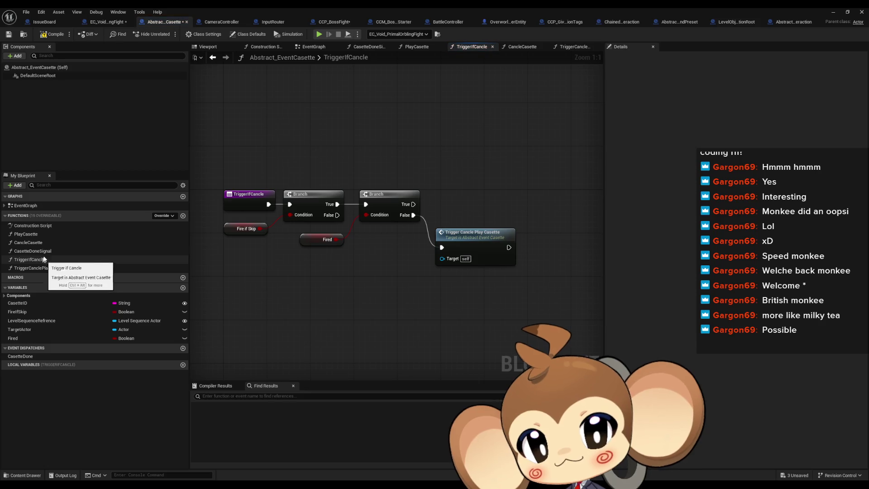
click(213, 22)
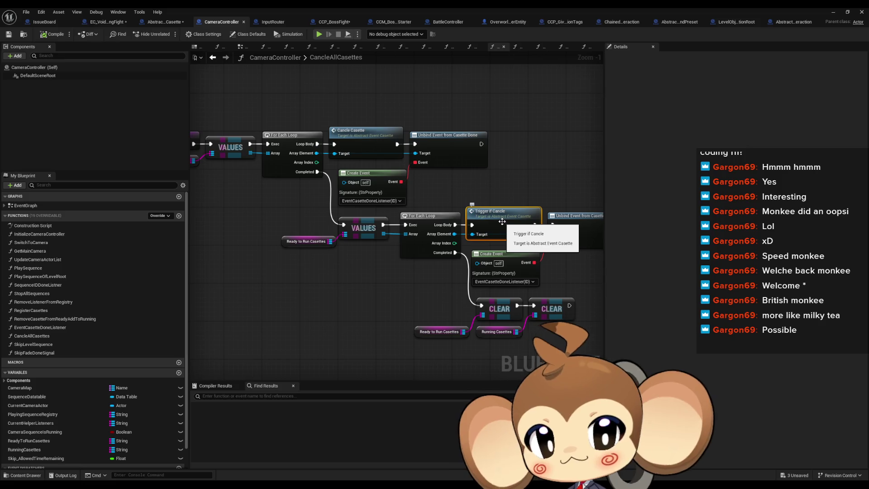
drag(429, 188, 515, 208)
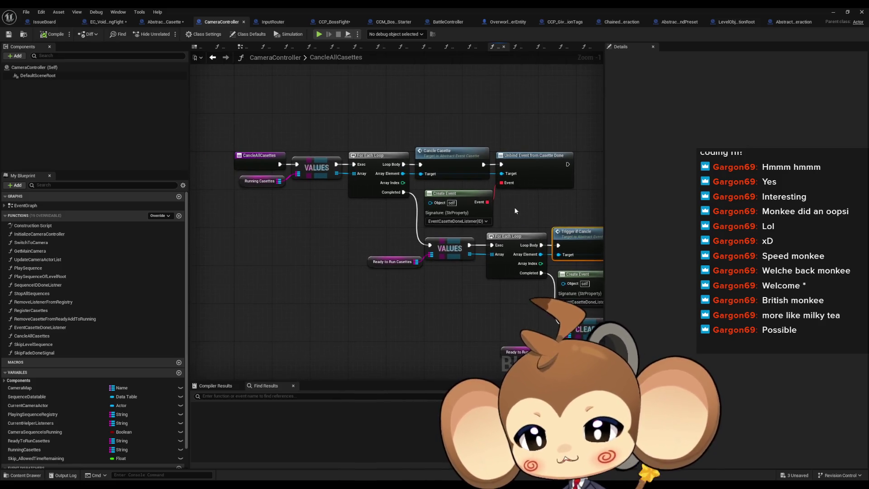
drag(272, 207, 246, 186)
Inspect the Cancle Casette and Ready to Run Casettes nodes, then open TriggerIfCancle from its node.
click(475, 178)
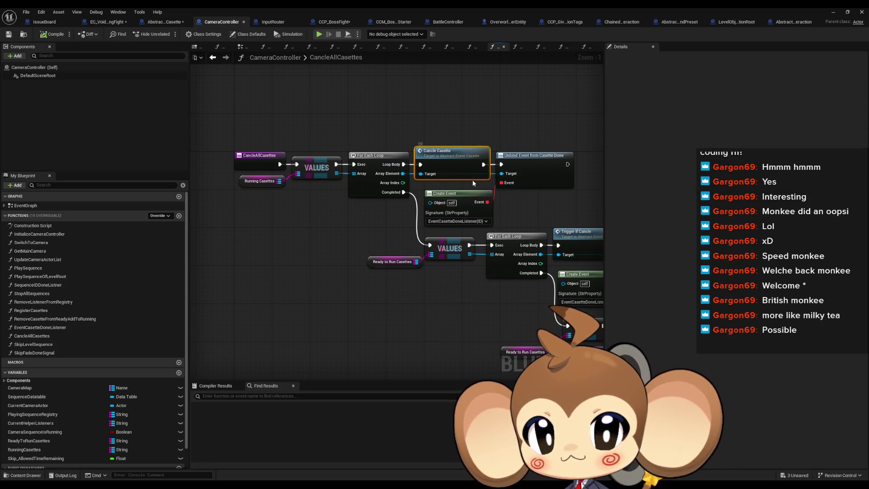
drag(463, 194, 419, 191)
drag(363, 293, 325, 249)
mouse_move(407, 295)
mouse_down()
mouse_move(395, 273)
mouse_move(416, 262)
mouse_move(416, 269)
mouse_move(380, 268)
mouse_up()
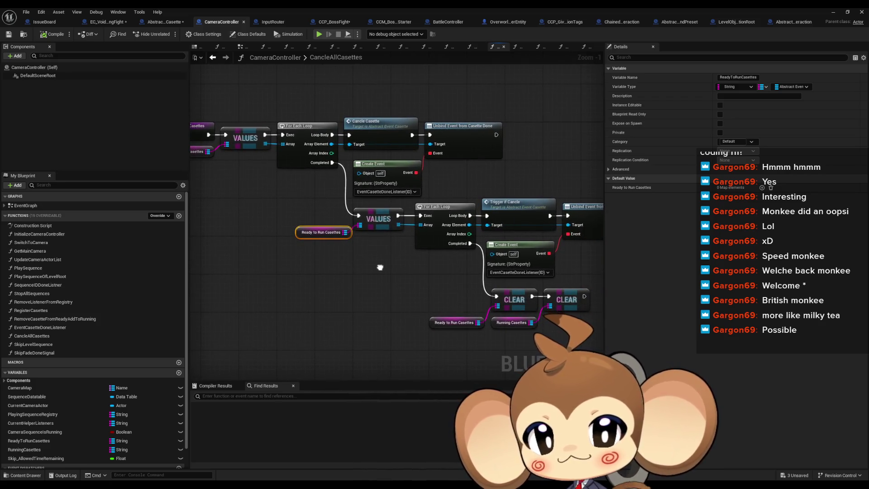
double_click(509, 216)
click(477, 244)
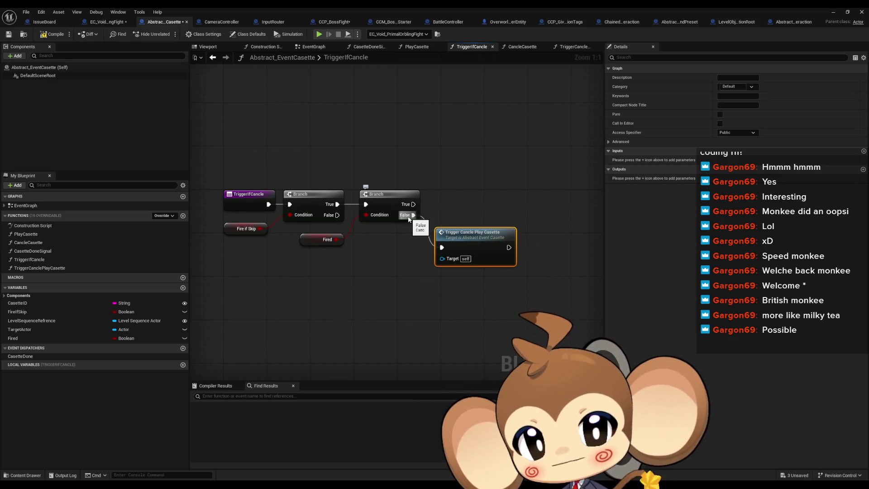
Open the TriggerCanclePlayCasette and PlayCasette function graphs.
double_click(468, 243)
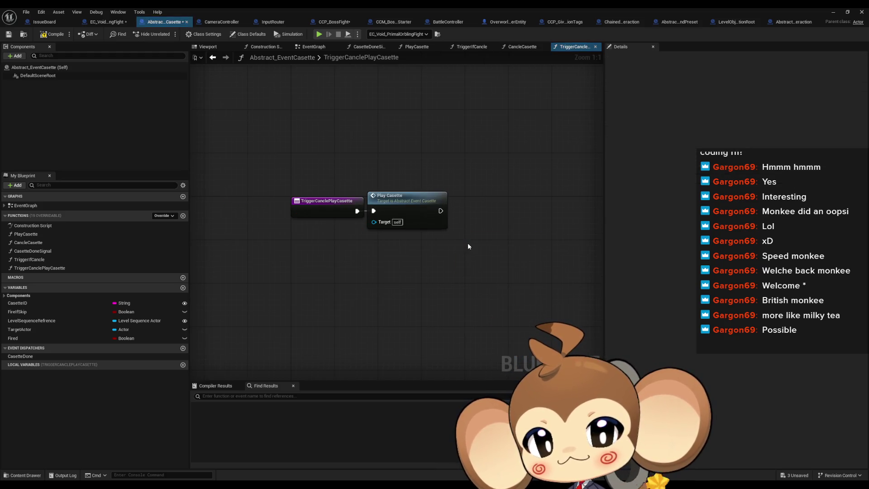
double_click(401, 208)
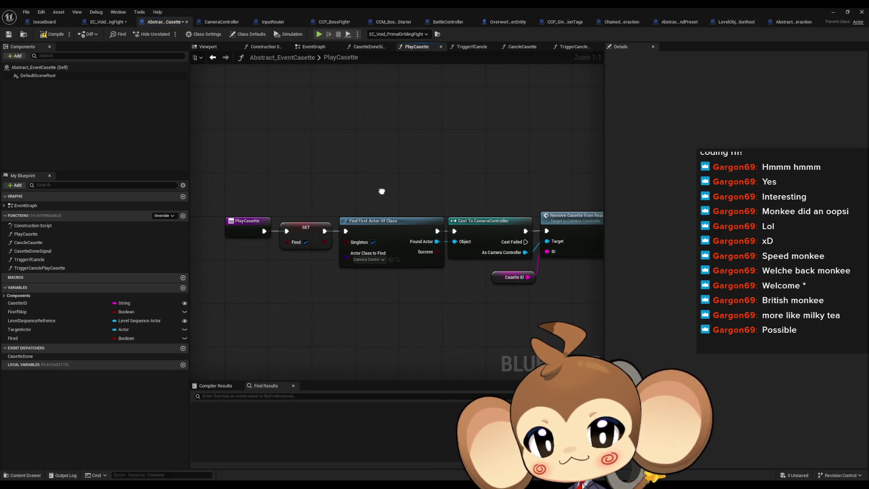
mouse_move(382, 191)
mouse_down()
mouse_move(334, 187)
mouse_move(399, 192)
mouse_move(342, 187)
mouse_up()
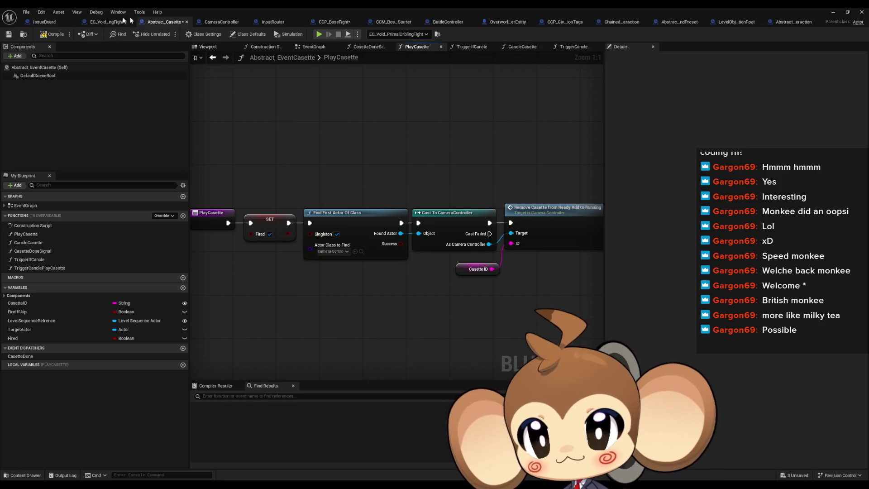
View EC_Void_PrimalOrblingFight's PlayCasette override with its Do Interaction and Casette Done Signal nodes.
click(98, 23)
drag(299, 152, 149, 129)
mouse_move(220, 132)
mouse_down()
mouse_move(258, 134)
mouse_move(230, 133)
mouse_up()
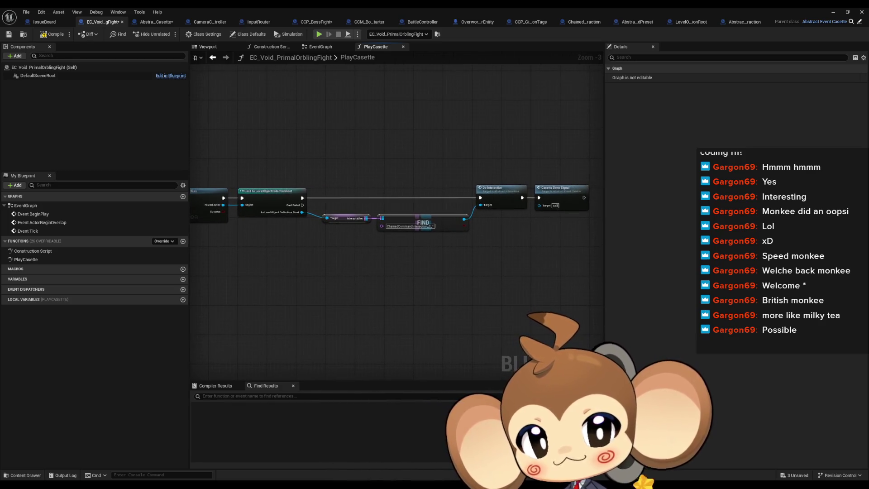
Pan the child PlayCasette graph across its entry, Parent call, Do Interaction and Casette Done Signal.
drag(173, 129, 300, 150)
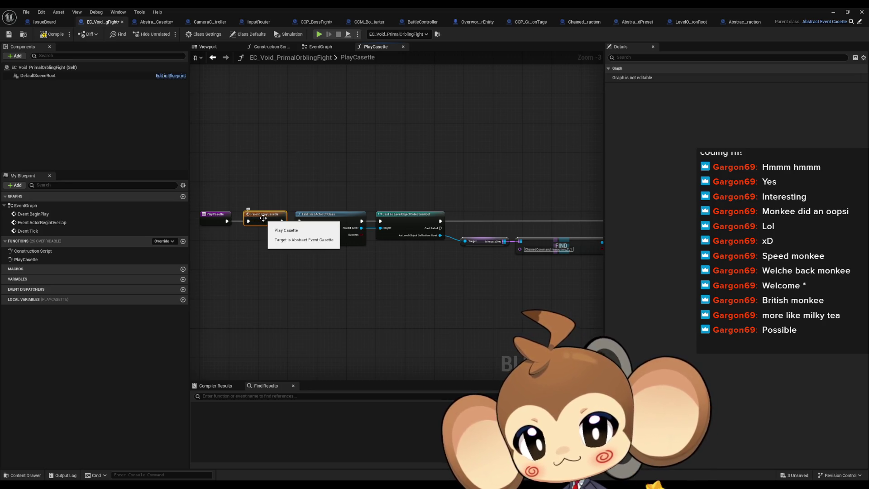
drag(222, 278, 283, 275)
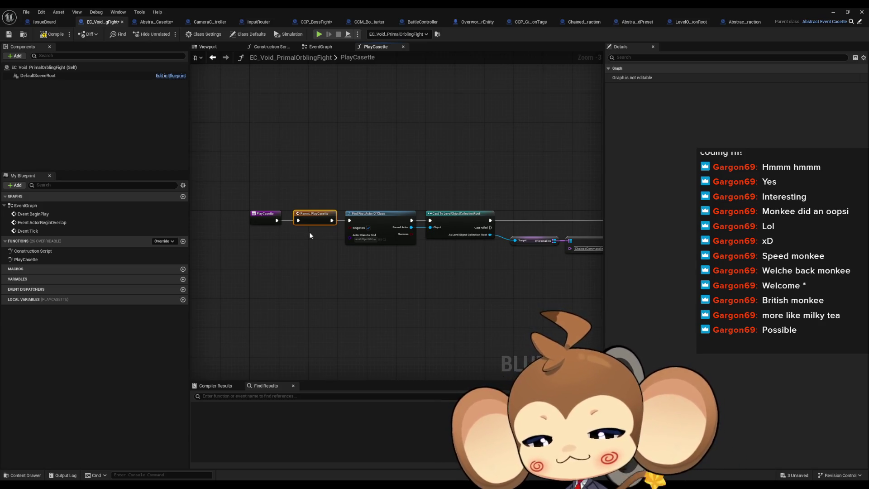
mouse_move(308, 226)
mouse_down()
mouse_move(249, 225)
mouse_move(289, 226)
mouse_move(280, 223)
mouse_up()
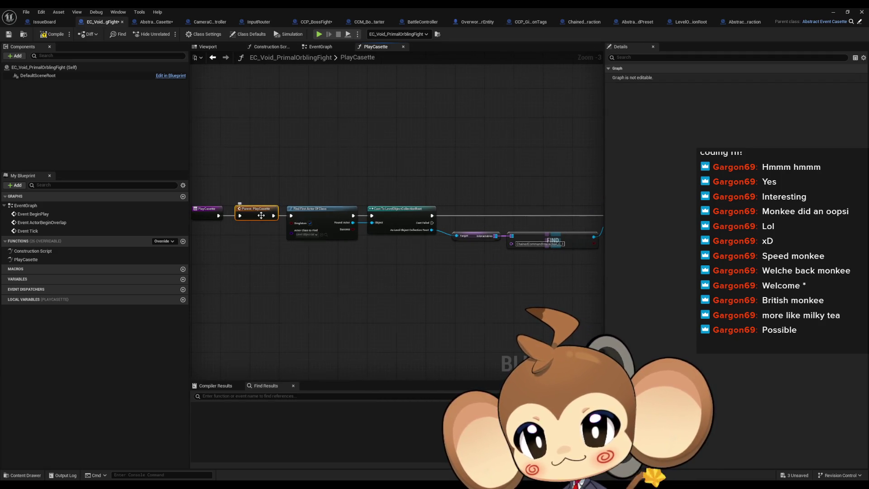
Open the parent PlayCasette implementation and frame its SET nodes.
double_click(262, 215)
drag(403, 270, 325, 263)
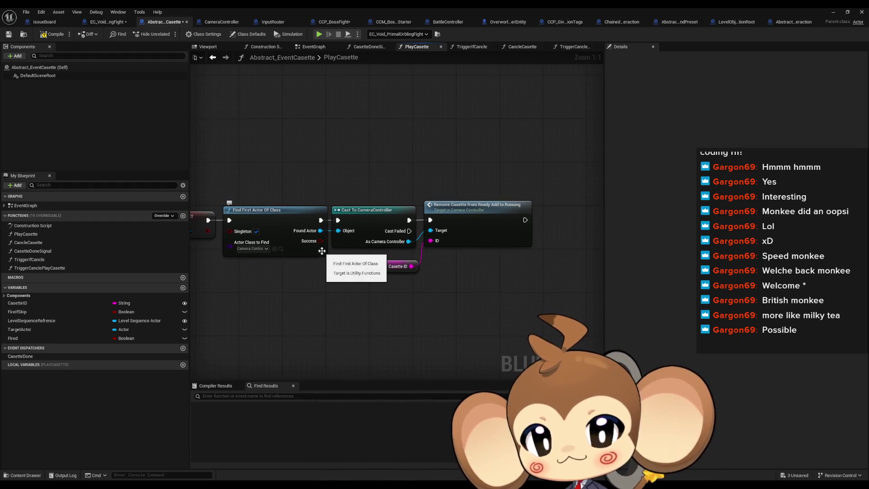
key(Home)
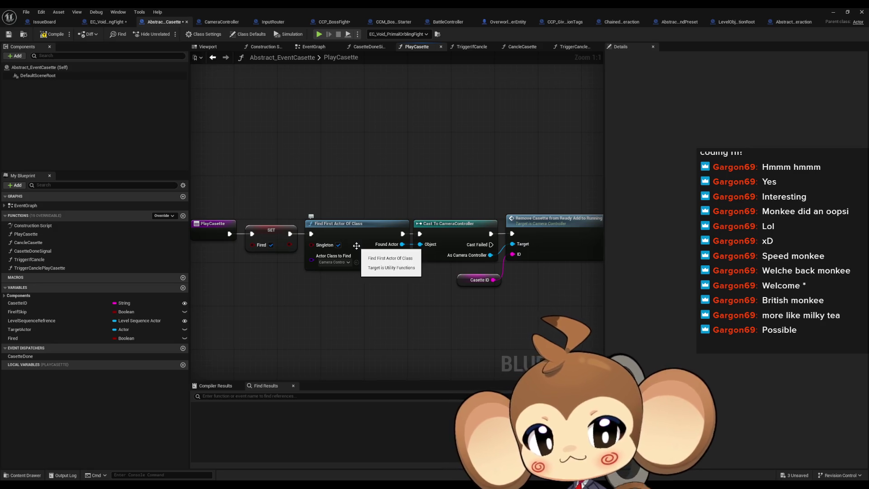
mouse_move(388, 308)
mouse_down()
mouse_move(394, 294)
mouse_move(362, 283)
mouse_move(444, 285)
mouse_up()
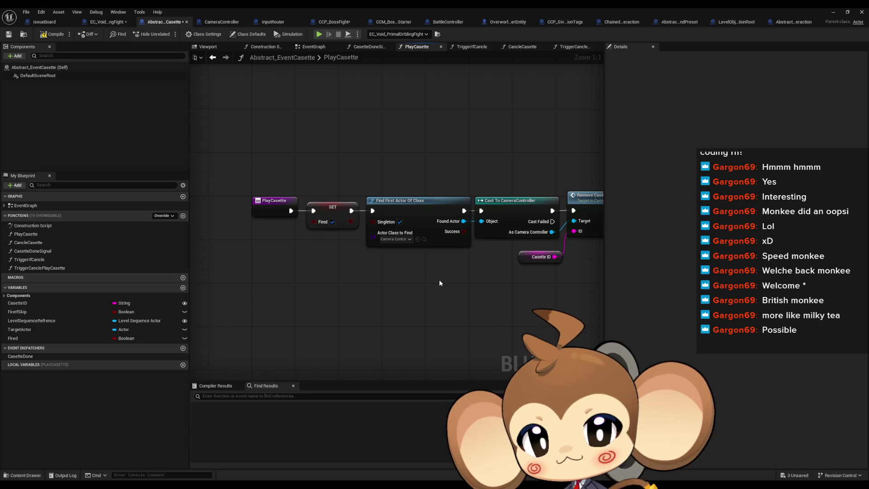
Review the rest of the child PlayCasette graph, then return to CameraController.
click(105, 23)
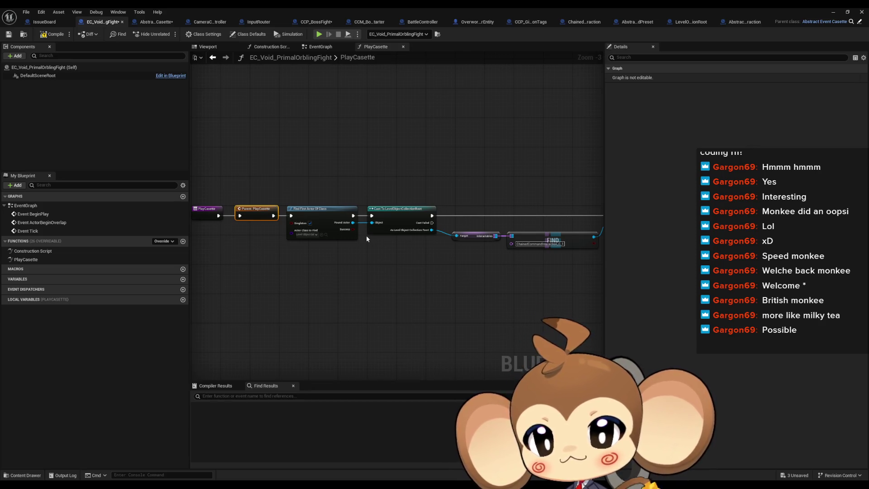
mouse_move(413, 246)
mouse_down()
mouse_move(344, 243)
mouse_move(486, 249)
mouse_up()
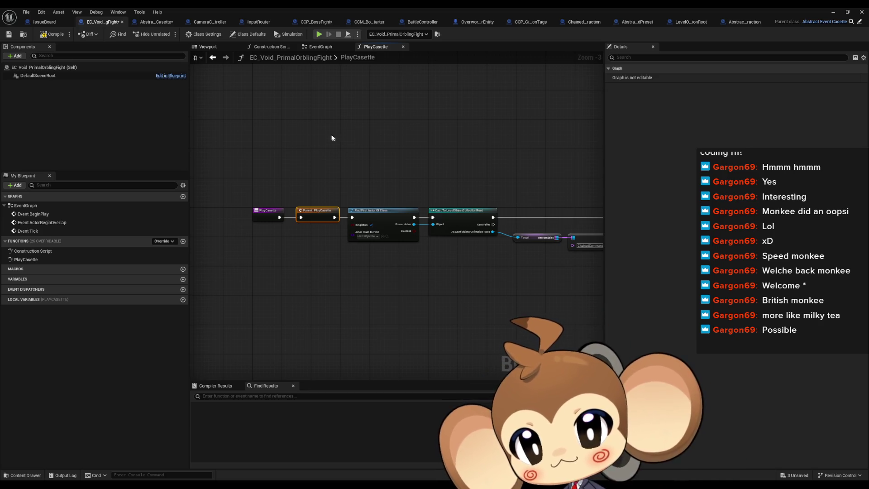
click(200, 22)
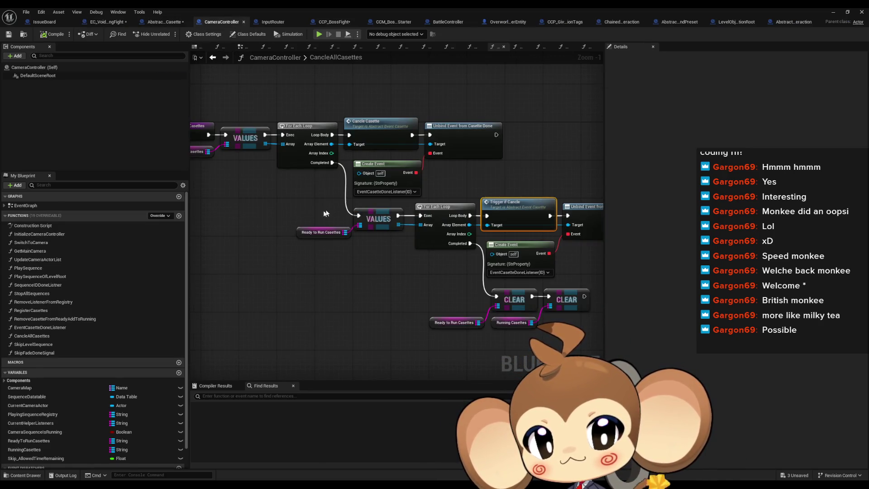
Pan to the second loop, select Unbind Event from Casette Done, and open TriggerIfCancle from its node.
drag(267, 212, 289, 215)
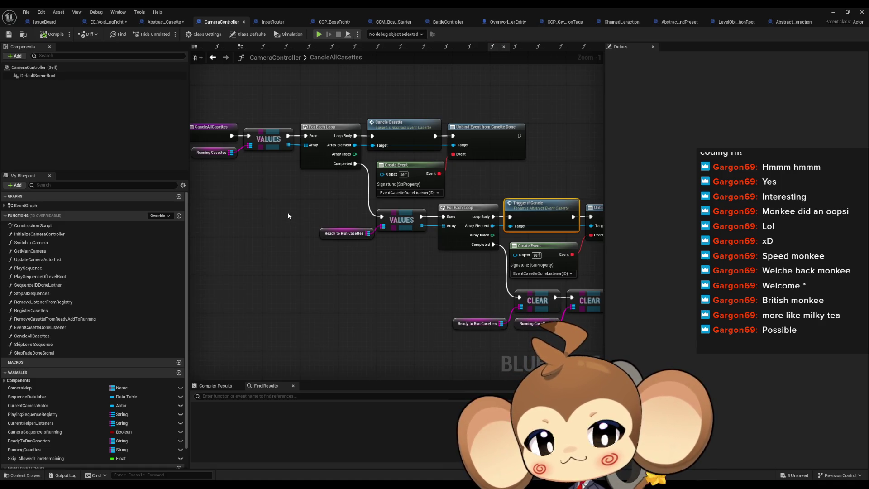
drag(288, 215, 196, 200)
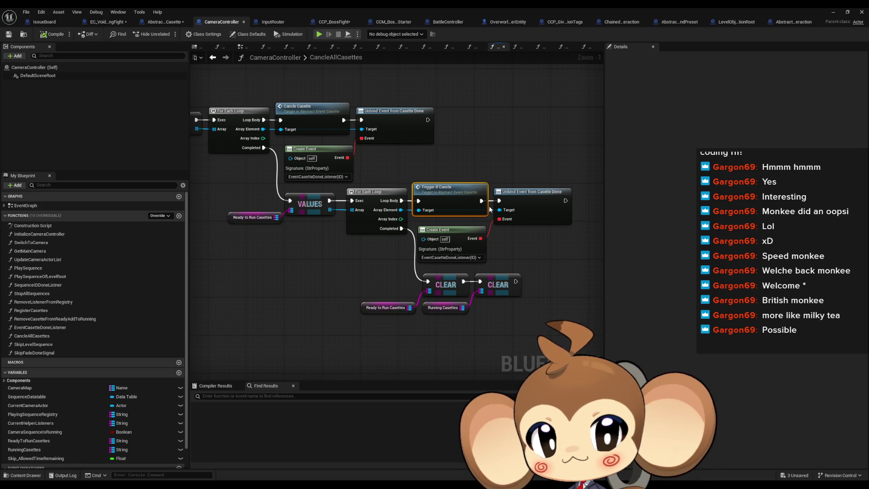
click(514, 195)
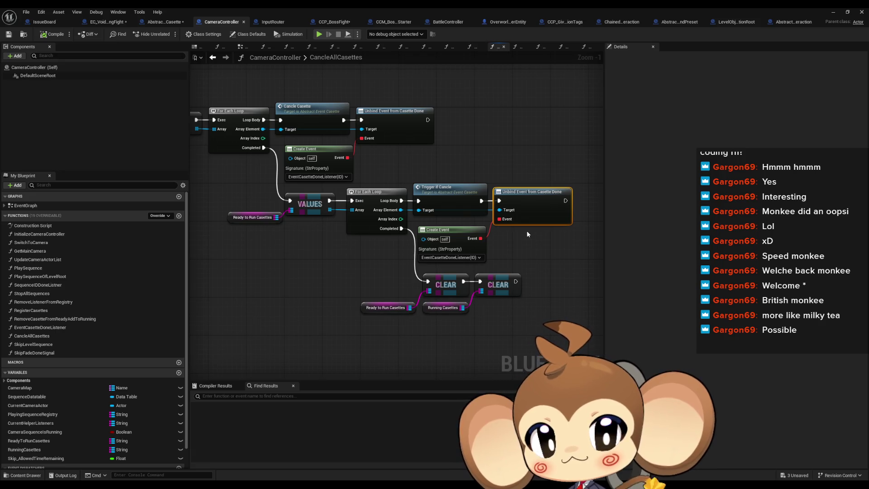
double_click(453, 202)
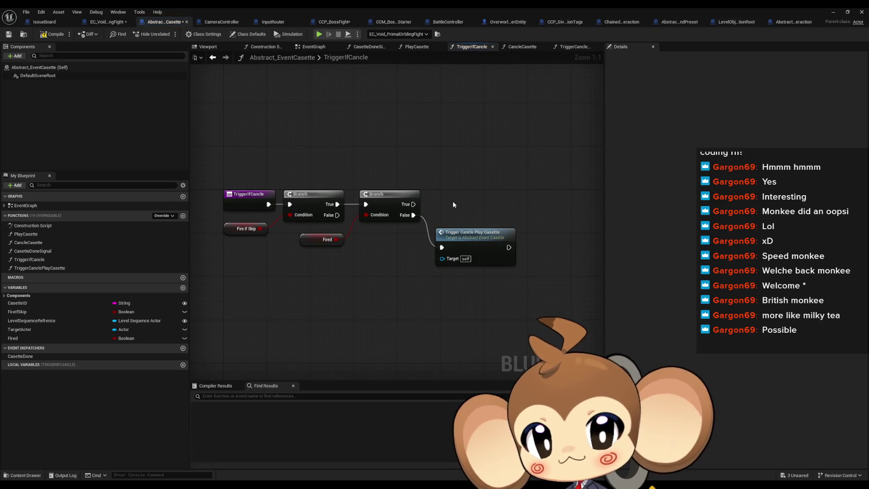
Open the PlayCasette graph and check EC_Void_PrimalOrblingFight's Casette Done Signal node.
double_click(26, 234)
mouse_move(492, 245)
mouse_down()
mouse_move(313, 229)
mouse_move(468, 257)
mouse_up()
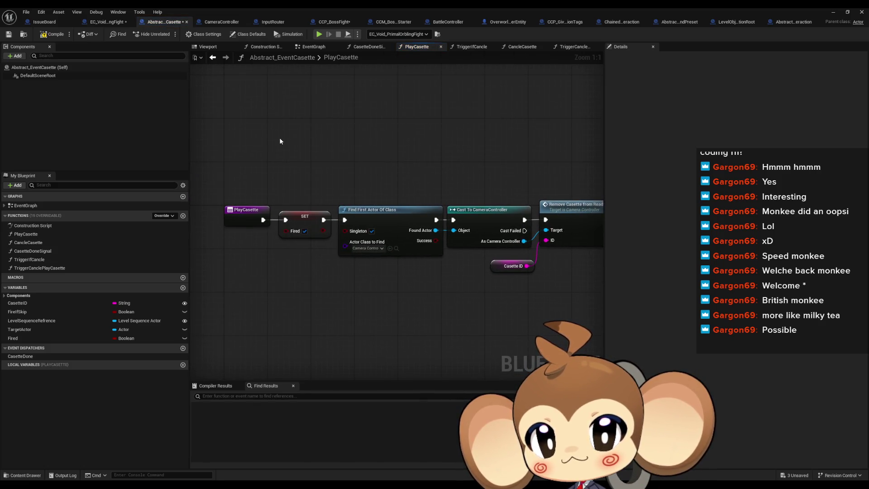
click(100, 22)
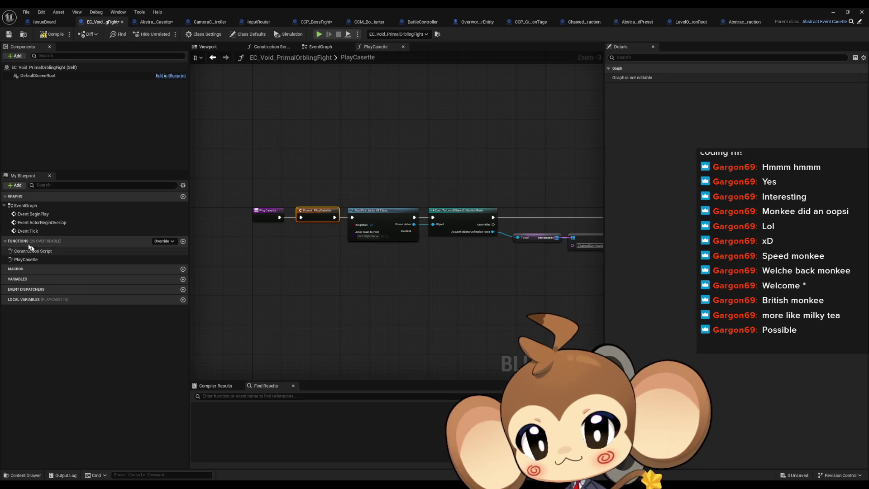
click(332, 241)
scroll(325, 240, down, 3)
scroll(324, 240, up, 5)
click(453, 208)
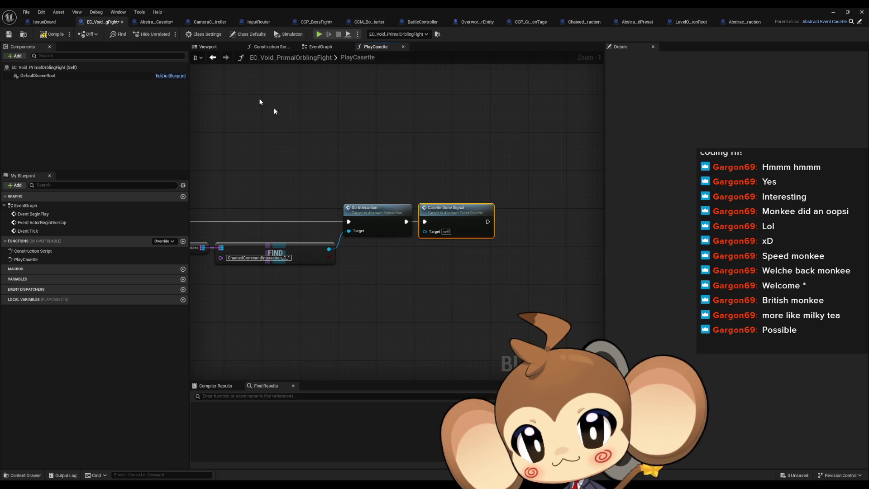
Compare the Abstract_EventCasette and EC_Void_PrimalOrblingFight graphs, including the earlier nodes.
click(153, 23)
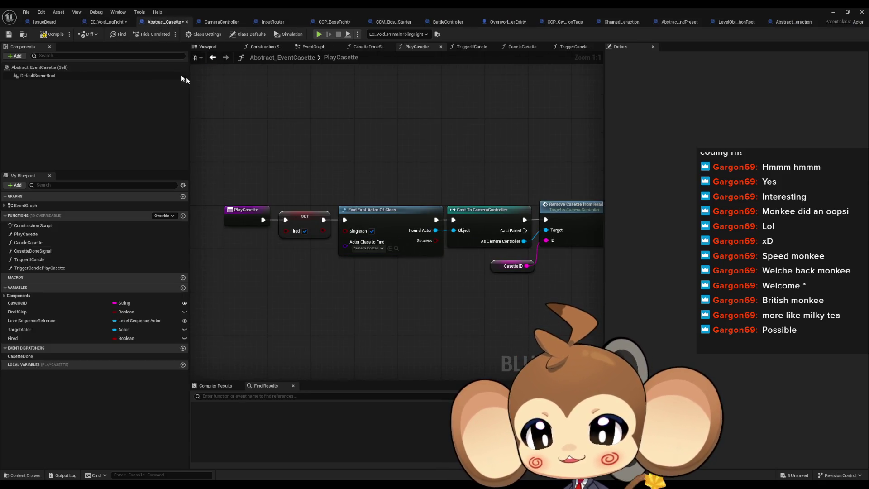
click(102, 24)
scroll(299, 194, down, 1)
drag(299, 195, 373, 209)
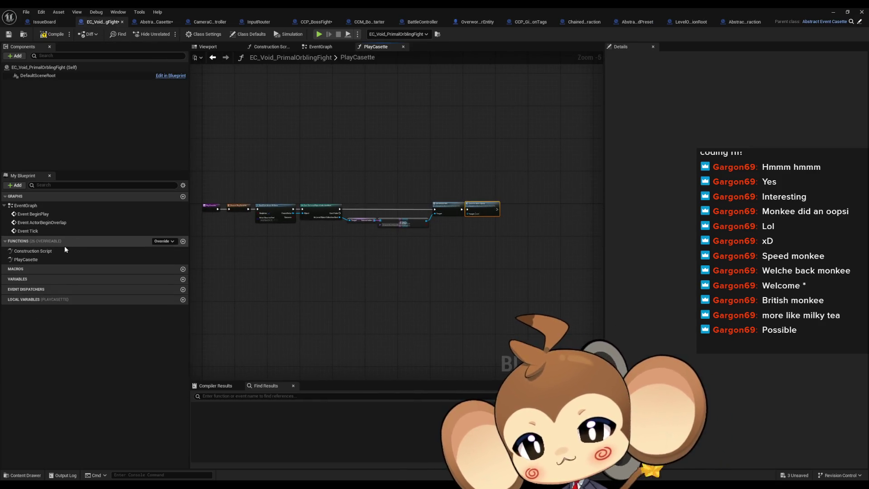
click(154, 23)
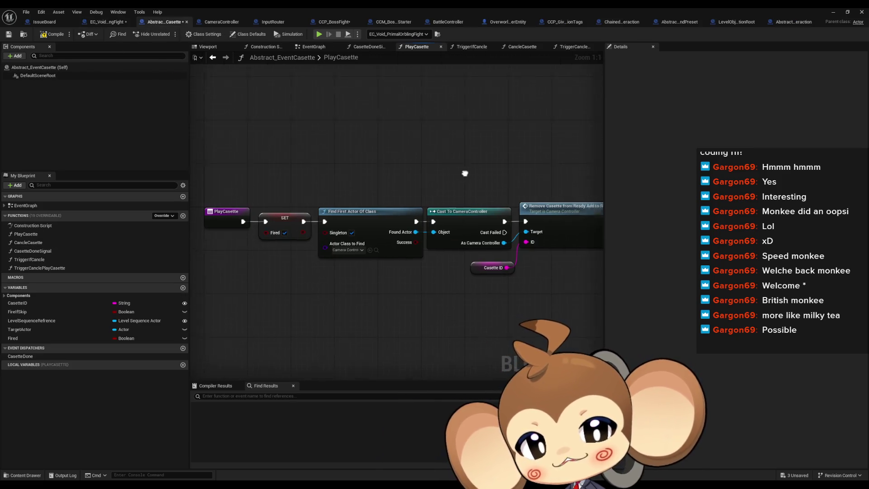
Open the cassette's CancleCasette, CasetteDoneSignal, TriggerIfCancle, TriggerCanclePlayCasette and PlayCasette graphs, then return to CameraController.
double_click(47, 243)
click(46, 252)
double_click(46, 251)
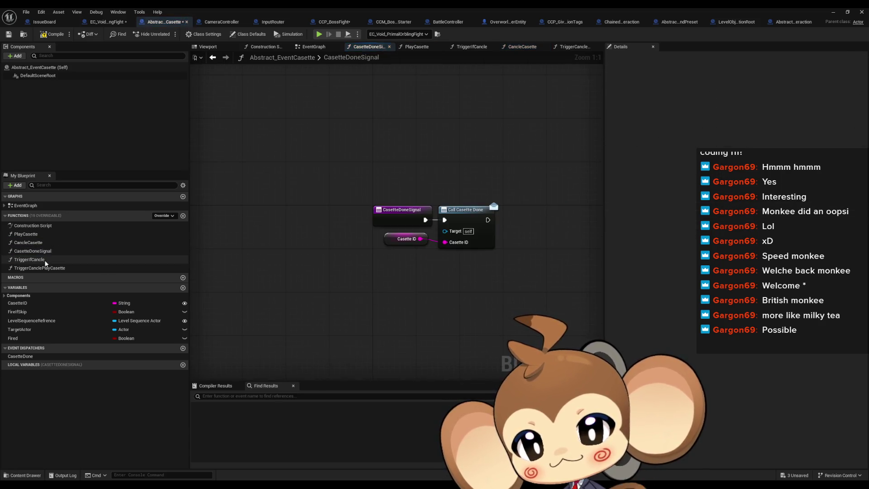
double_click(45, 260)
double_click(42, 268)
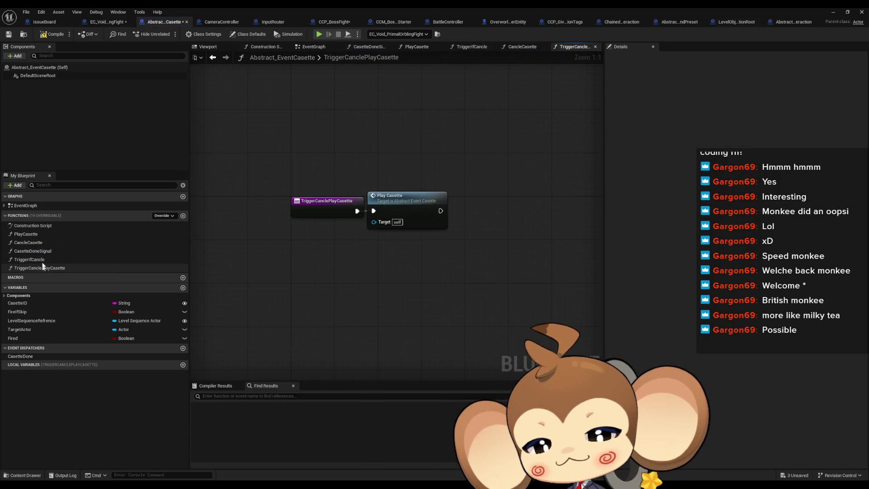
double_click(43, 234)
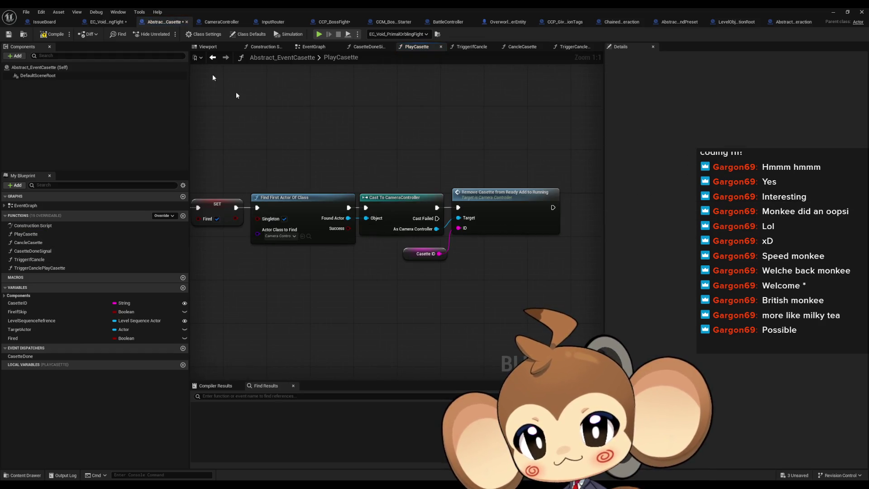
click(218, 22)
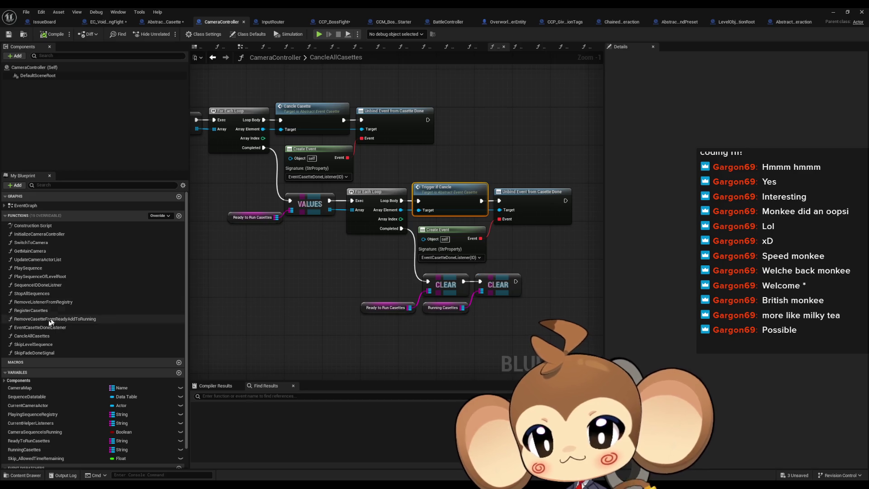
Glance at EventCasetteDoneListener, then return to CancleAllCasettes and pan to the second loop.
double_click(57, 331)
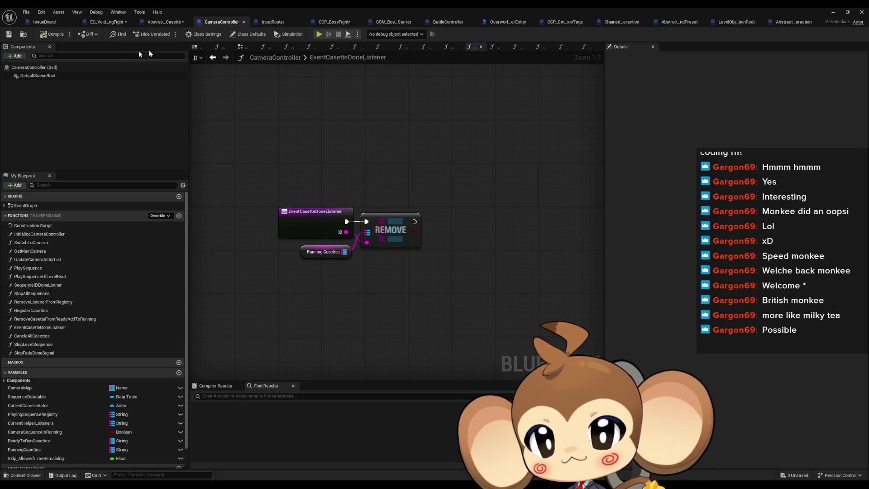
click(210, 58)
drag(280, 262, 227, 207)
drag(446, 288, 497, 296)
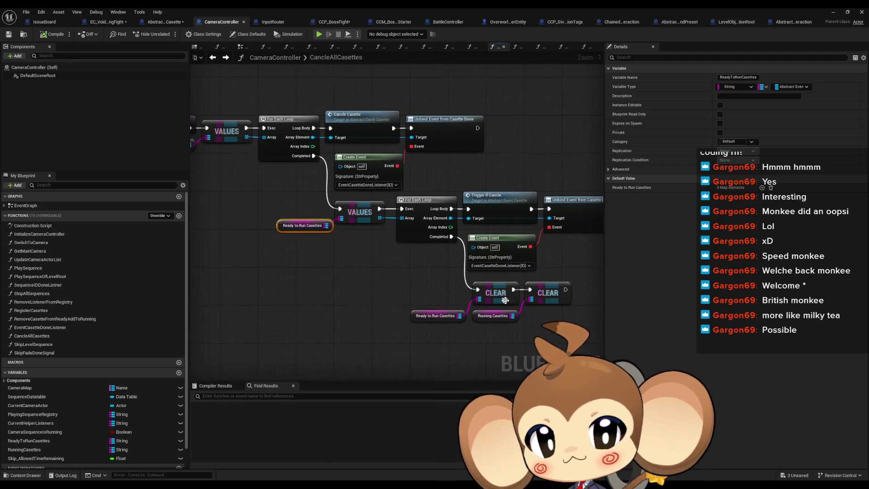
Move Trigger if Cancle between the second For Each Loop and Unbind Event.
mouse_move(426, 204)
mouse_down()
mouse_move(492, 179)
mouse_move(556, 177)
mouse_up()
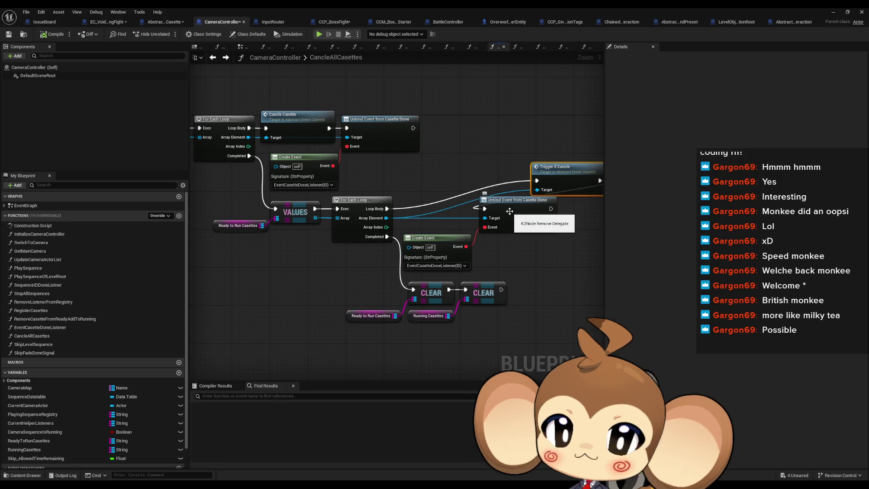
mouse_move(436, 210)
mouse_down()
mouse_move(625, 227)
mouse_move(474, 219)
mouse_move(483, 202)
mouse_up()
mouse_move(547, 172)
mouse_down()
mouse_move(476, 178)
mouse_move(413, 202)
mouse_up()
drag(430, 167, 511, 177)
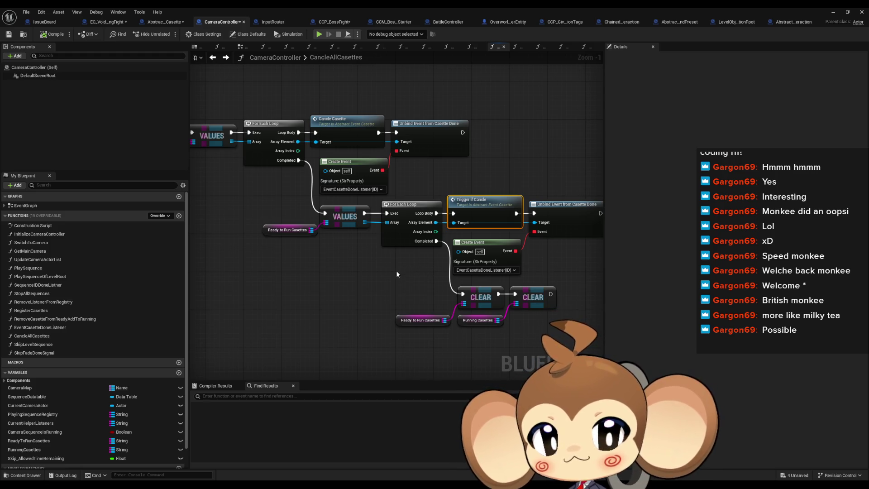
mouse_move(395, 267)
mouse_down()
mouse_move(423, 294)
mouse_move(410, 287)
mouse_up()
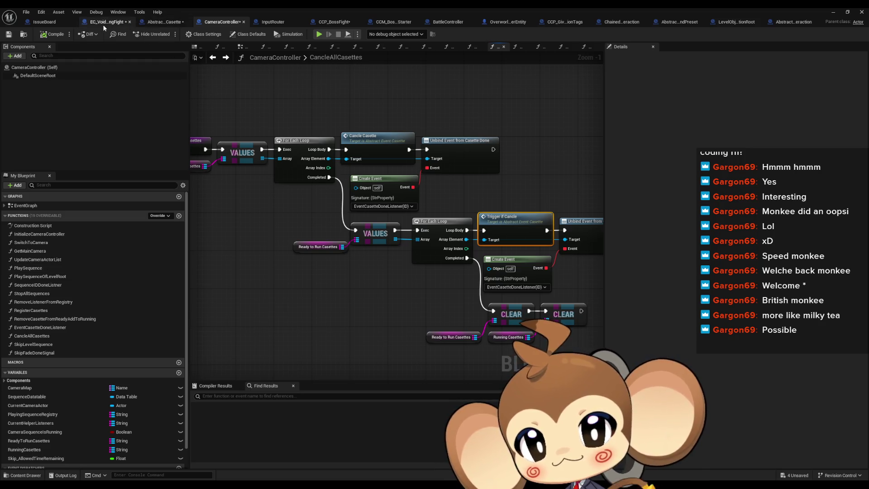
click(165, 22)
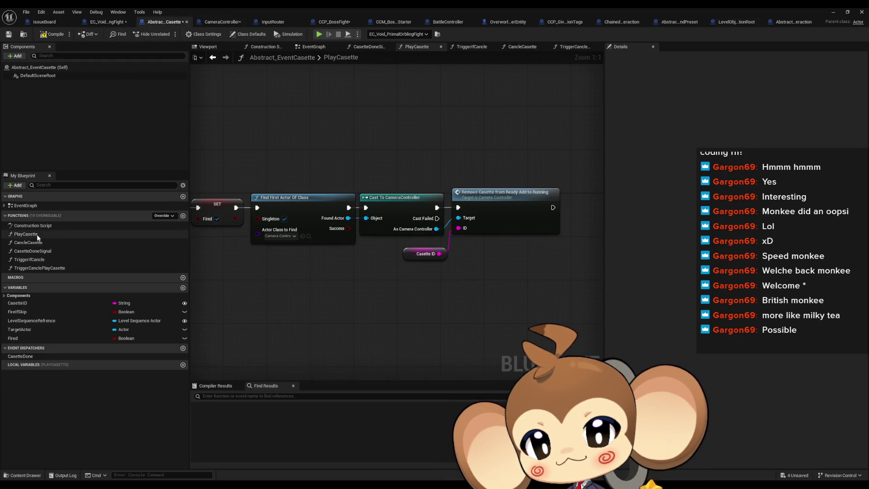
Check the PlayCasette graph's entry, then return to CameraController's CancleAllCasettes graph.
drag(386, 266, 426, 267)
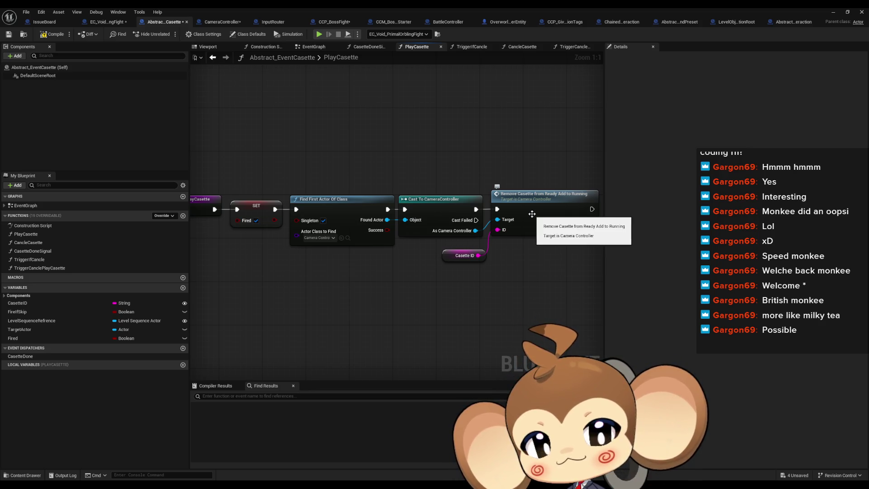
click(212, 59)
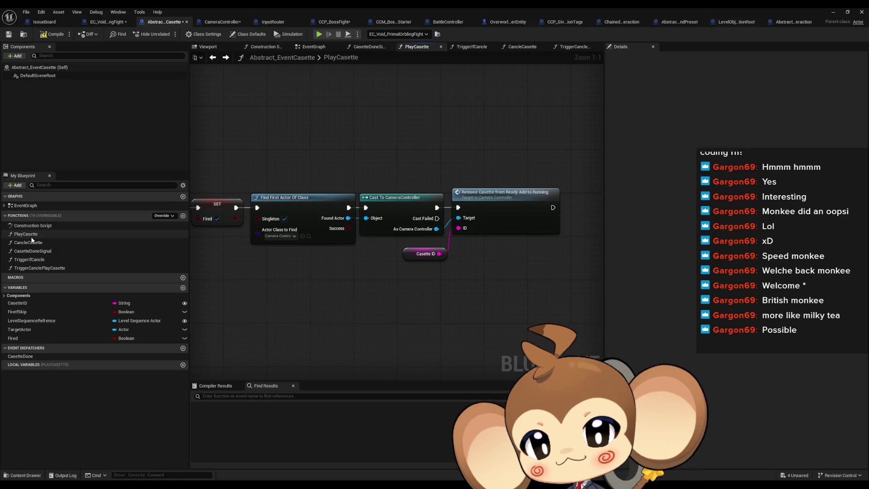
click(218, 21)
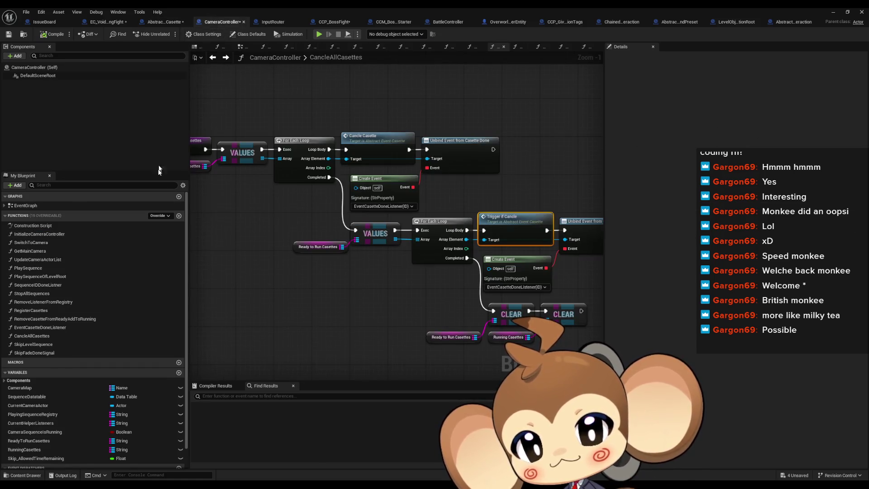
scroll(265, 241, down, 2)
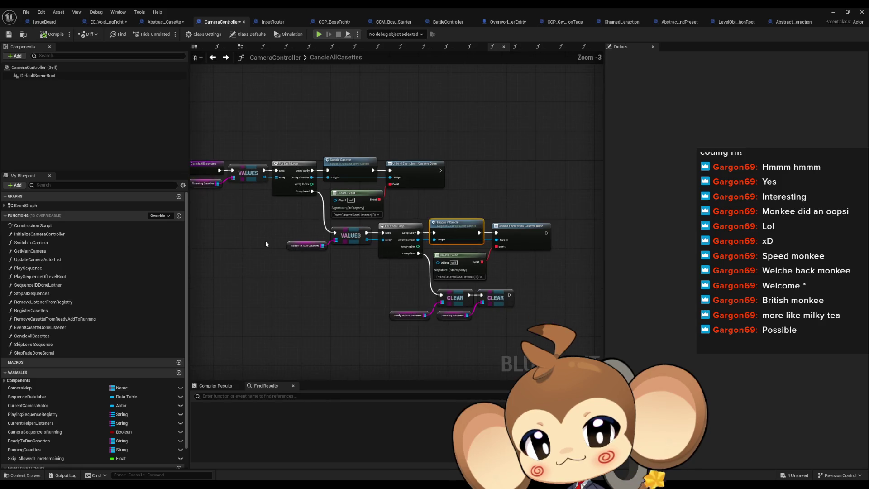
drag(244, 248, 355, 255)
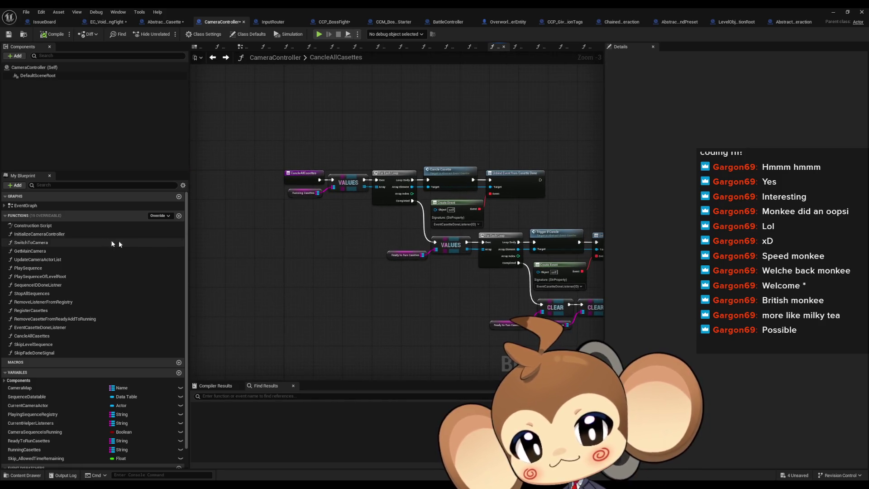
scroll(269, 175, up, 4)
click(286, 179)
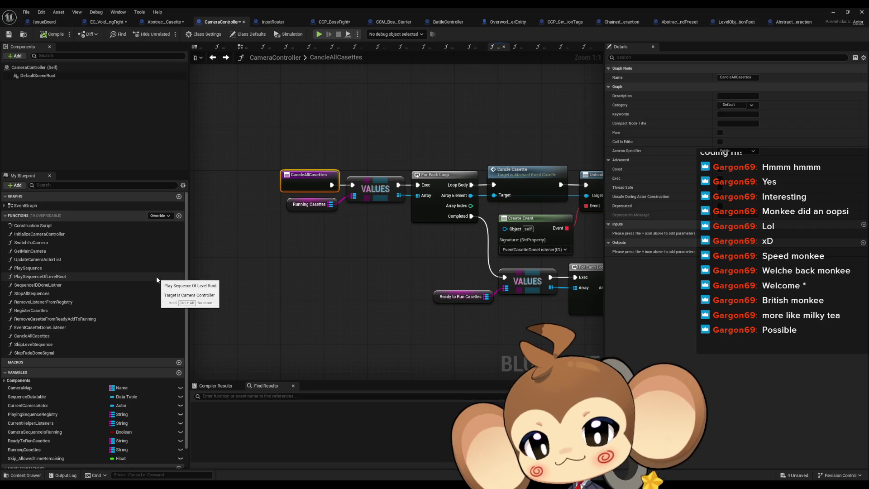
mouse_move(373, 292)
mouse_down()
mouse_move(204, 258)
mouse_move(198, 234)
mouse_up()
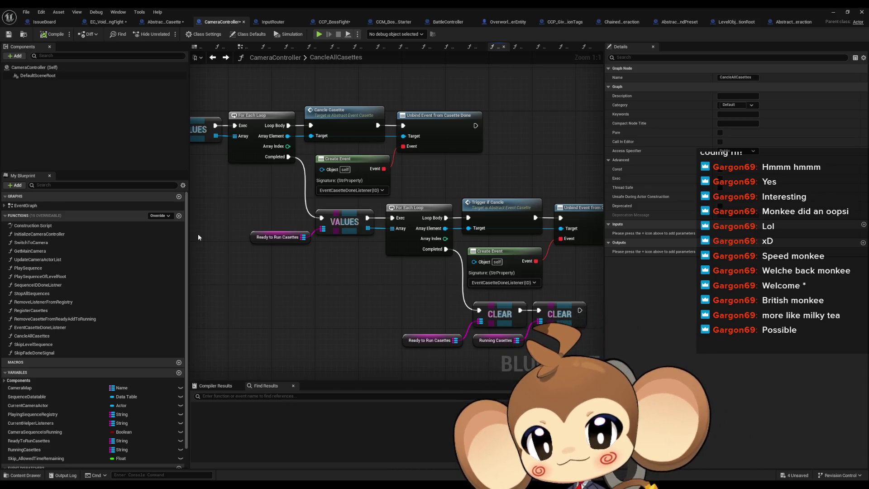
double_click(39, 268)
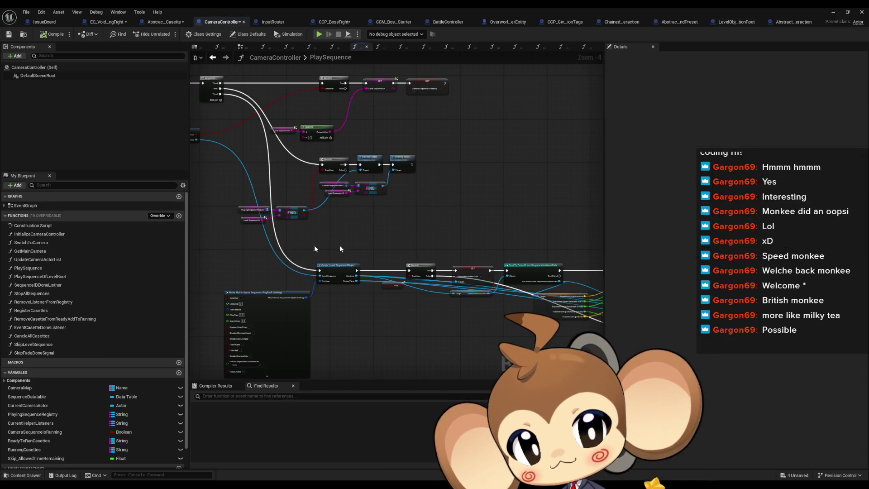
scroll(379, 247, down, 2)
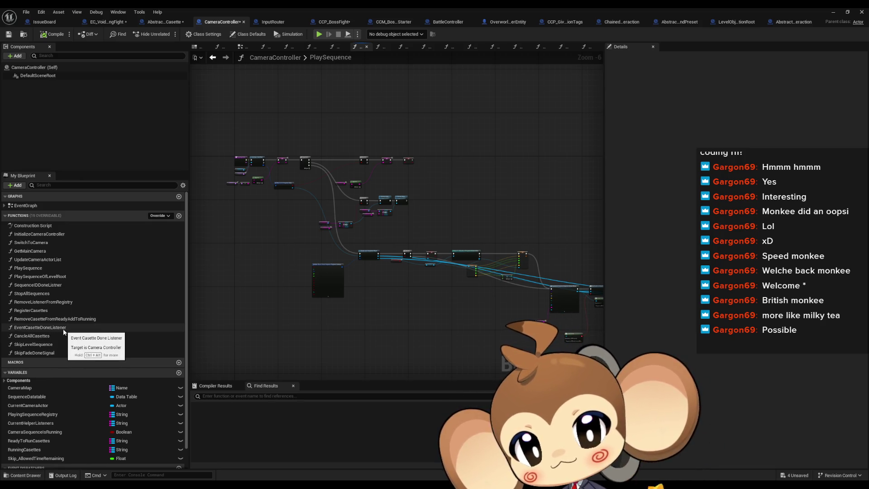
double_click(66, 304)
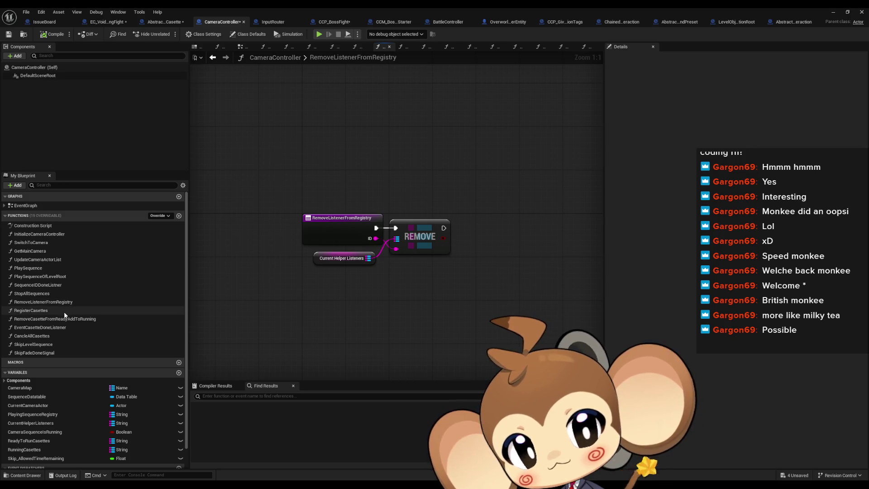
double_click(61, 312)
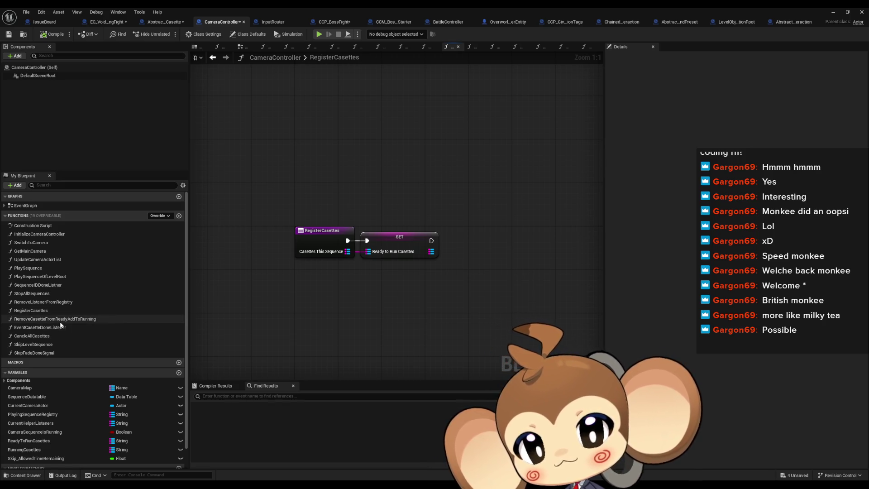
double_click(60, 322)
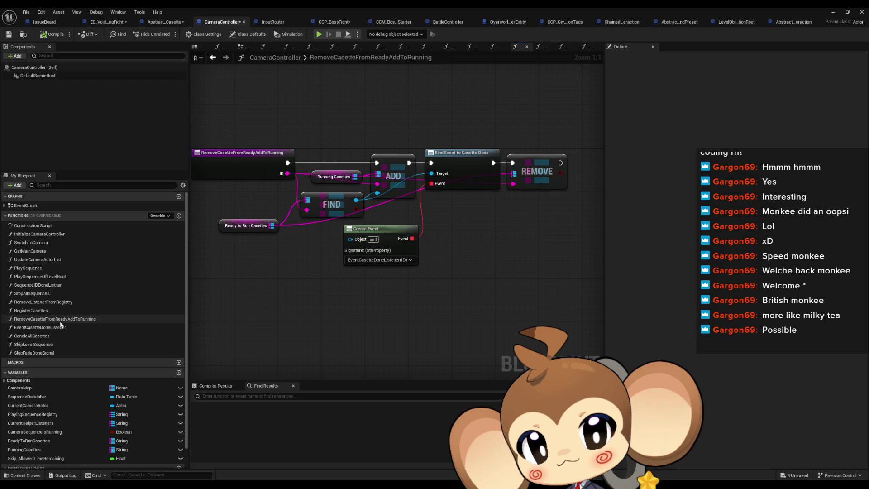
double_click(53, 329)
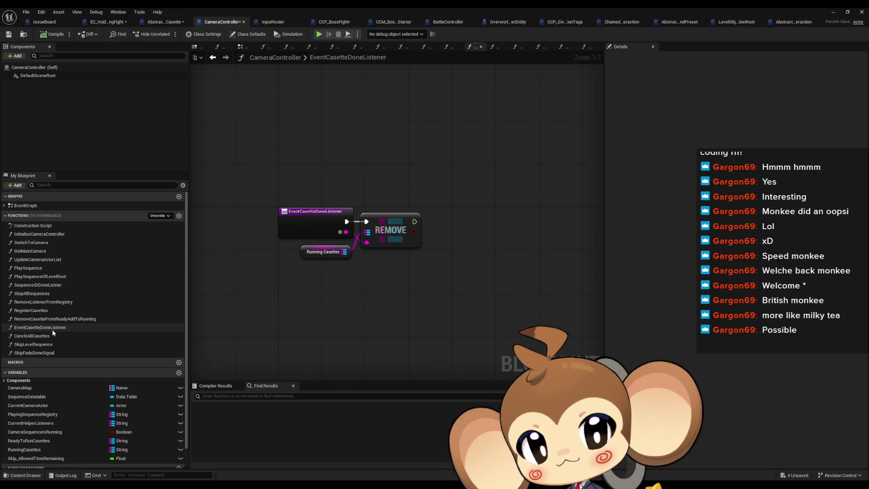
double_click(44, 336)
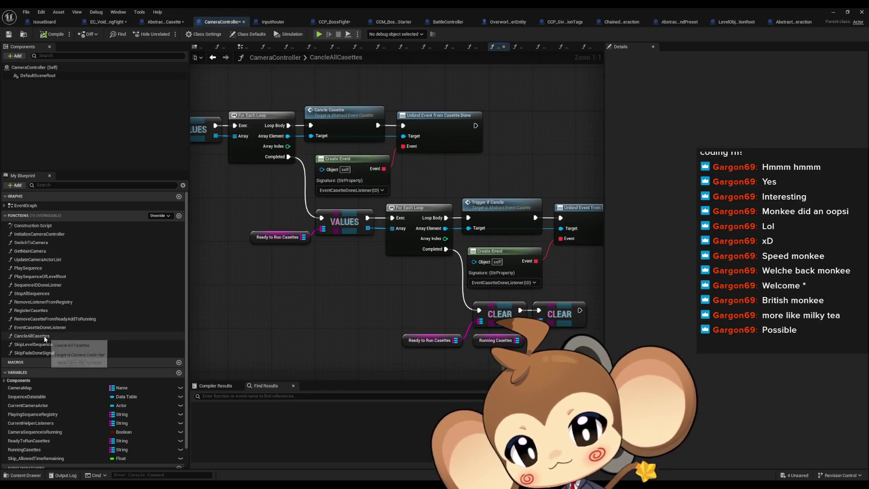
Open SkipLevelSequence and SkipFadeDoneSignal, then jump into CancleAllCasettes from its call.
scroll(306, 295, down, 2)
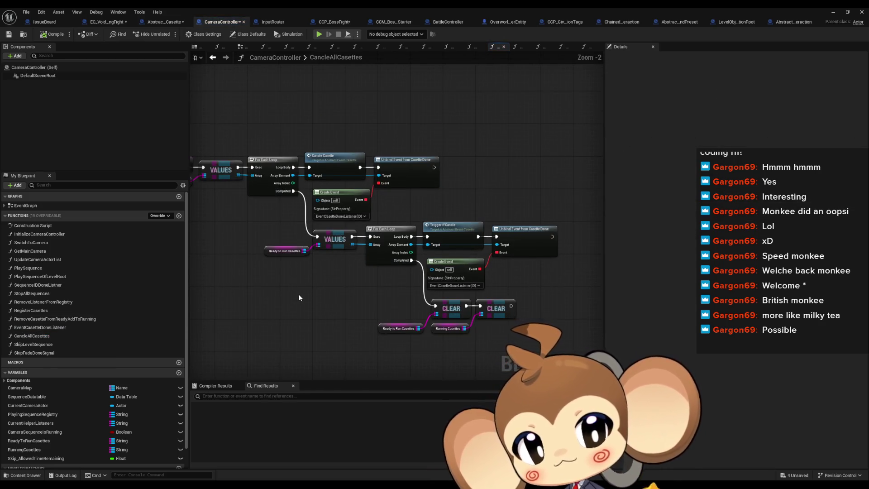
double_click(77, 346)
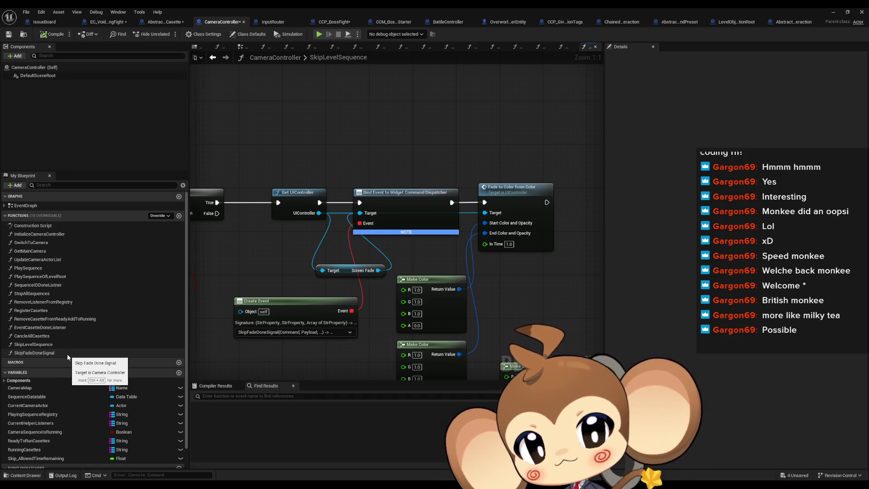
click(67, 355)
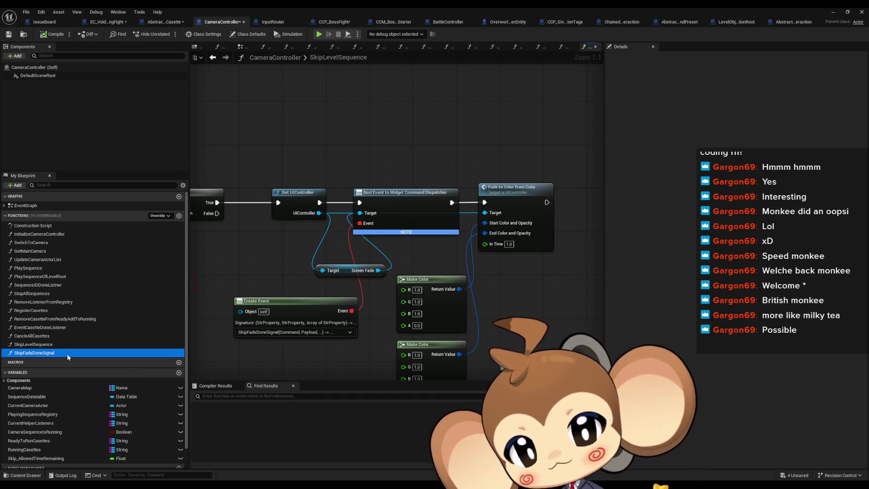
double_click(67, 354)
drag(402, 181, 417, 240)
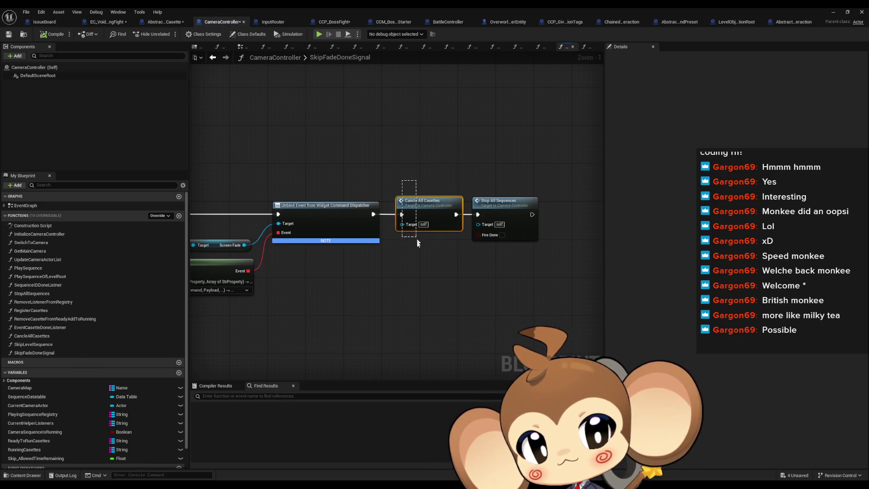
double_click(411, 211)
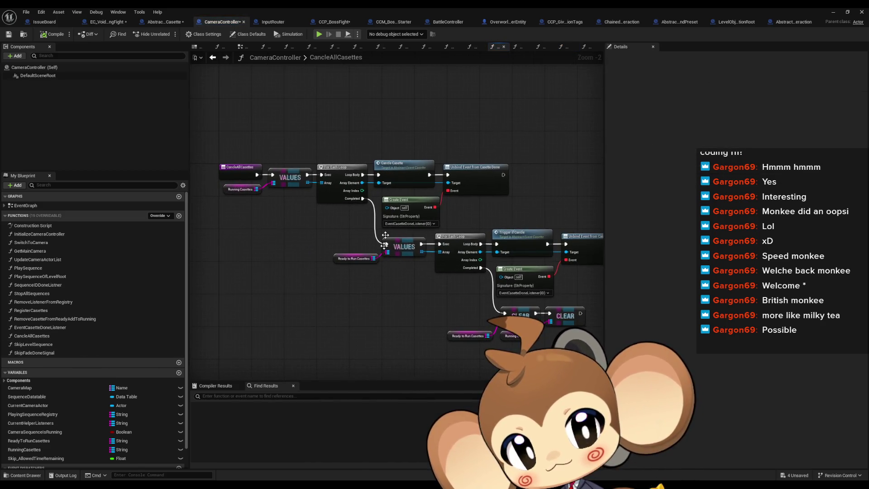
Inspect the Cancle Casette, Running Casettes and Trigger if Cancle nodes, then select SET Fired in PlayCasette.
click(401, 167)
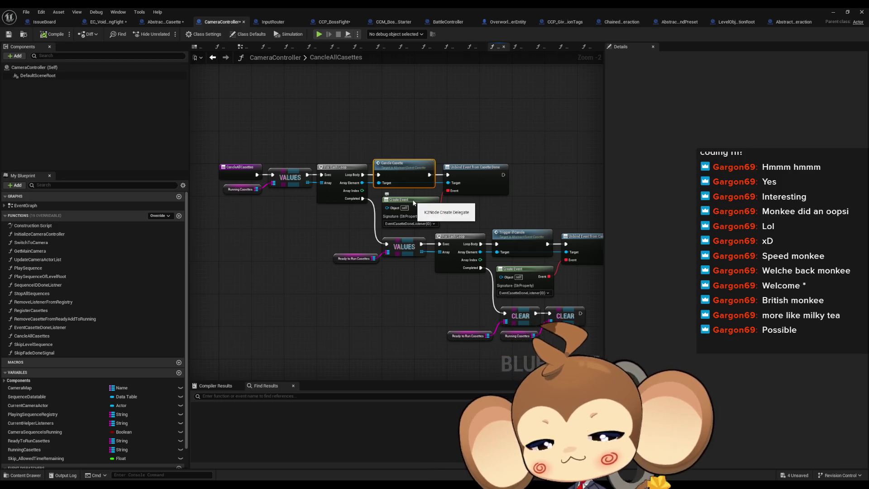
scroll(300, 184, up, 1)
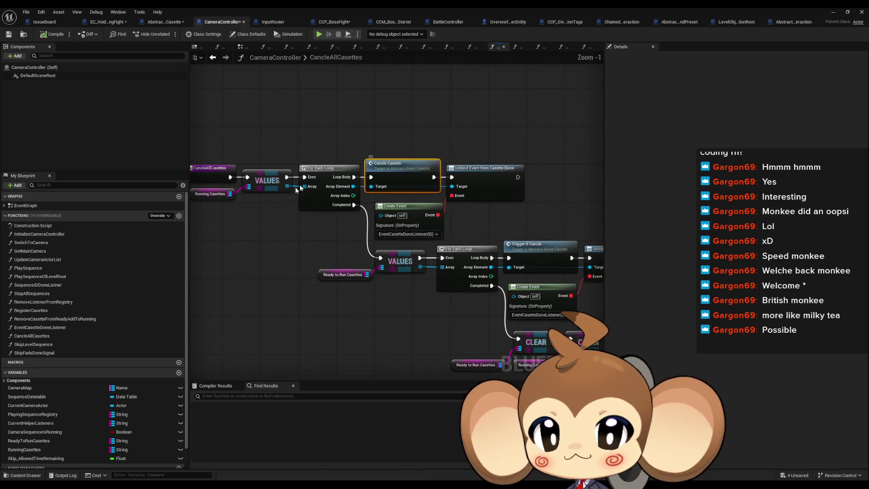
click(245, 195)
drag(240, 207, 191, 176)
click(517, 217)
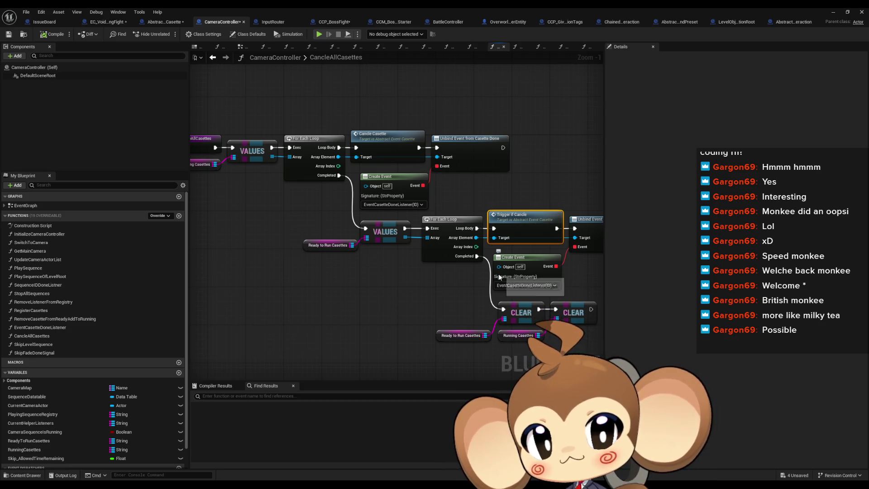
drag(424, 277, 308, 289)
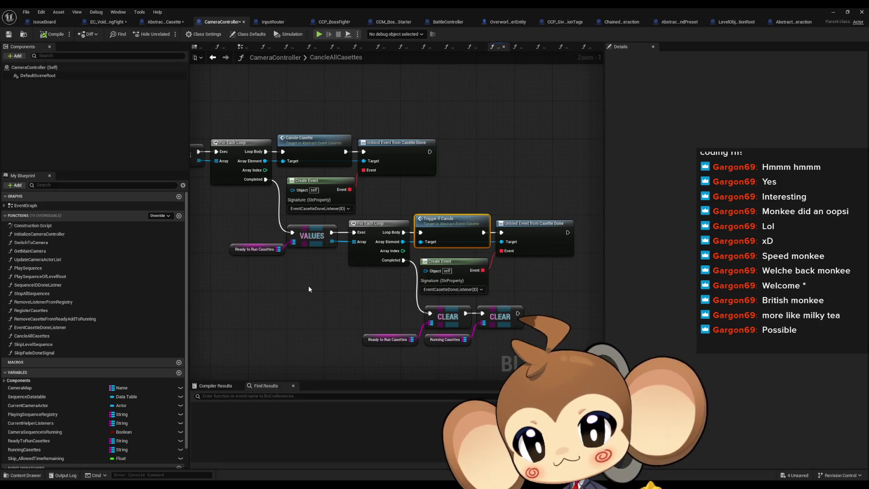
click(156, 23)
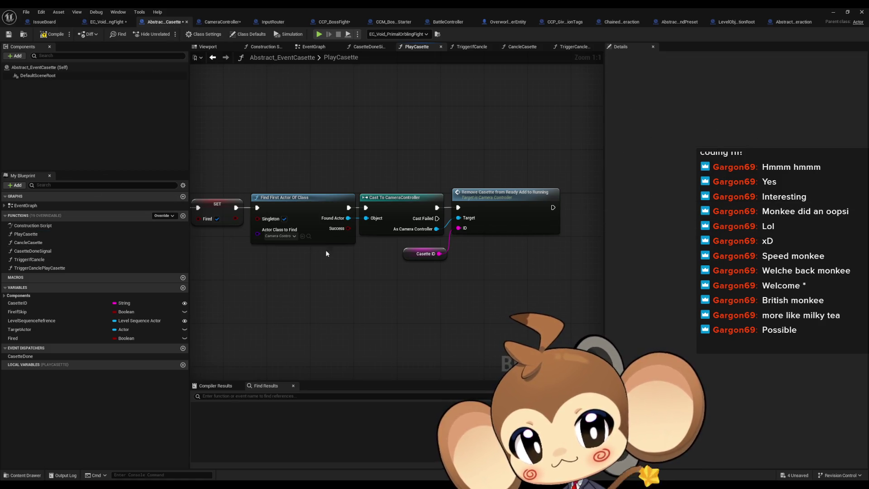
click(255, 207)
Select the Find First Actor and Cast nodes, then show EC_Void_PrimalOrblingFight over the VoidLevel editor.
mouse_move(323, 170)
mouse_down()
mouse_move(425, 248)
mouse_move(544, 279)
mouse_up()
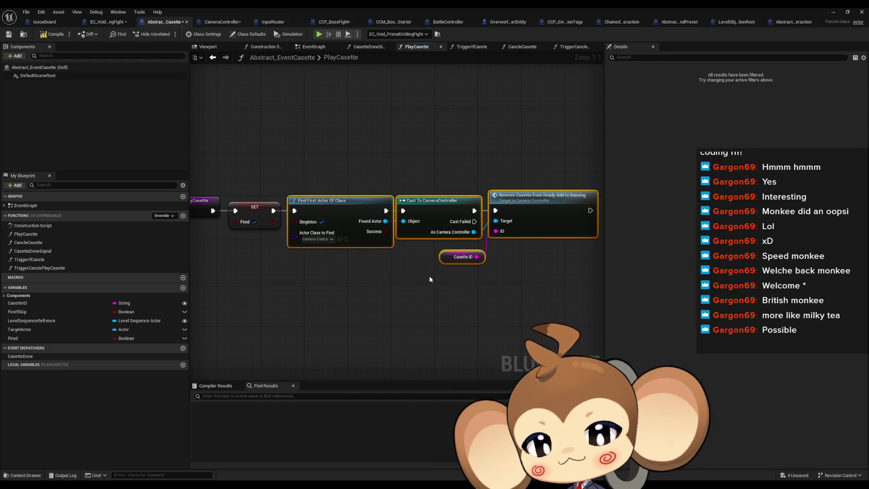
drag(428, 275, 442, 270)
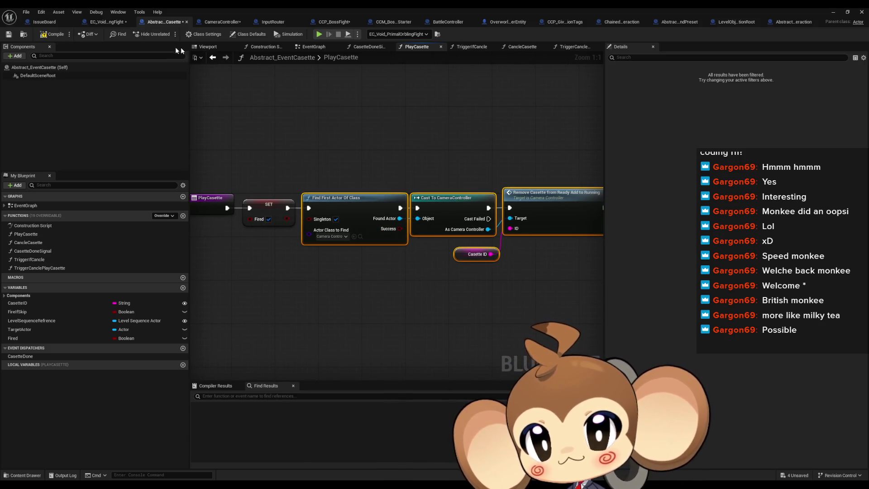
click(101, 23)
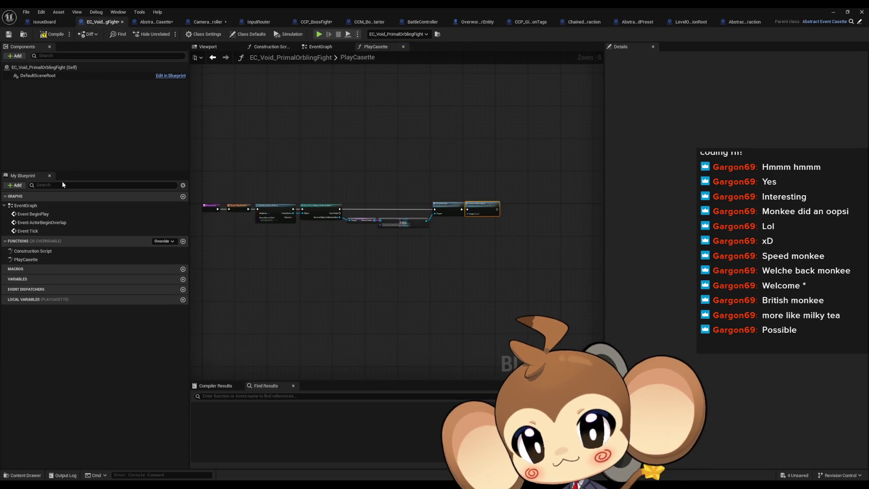
double_click(346, 7)
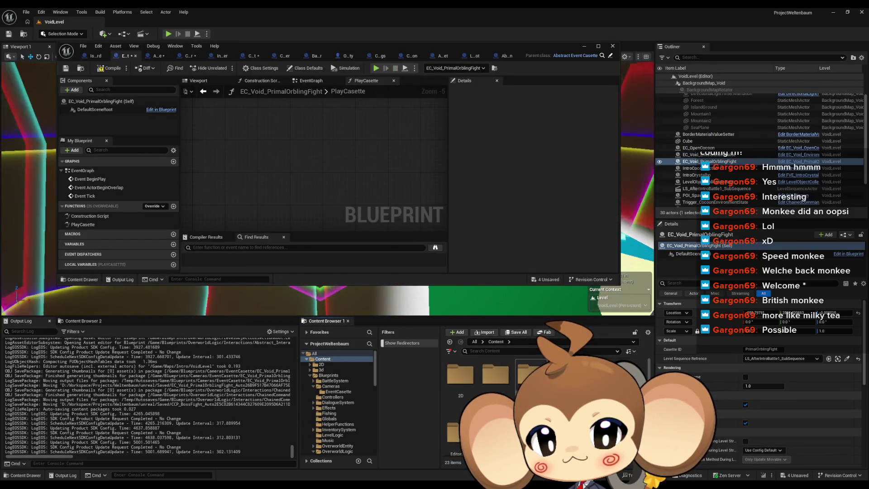
Open EC_Void_EnvironmentState and EC_Void_OpenCocoon from Blueprints > Cameras > EventCassette, then maximise the editor.
click(329, 375)
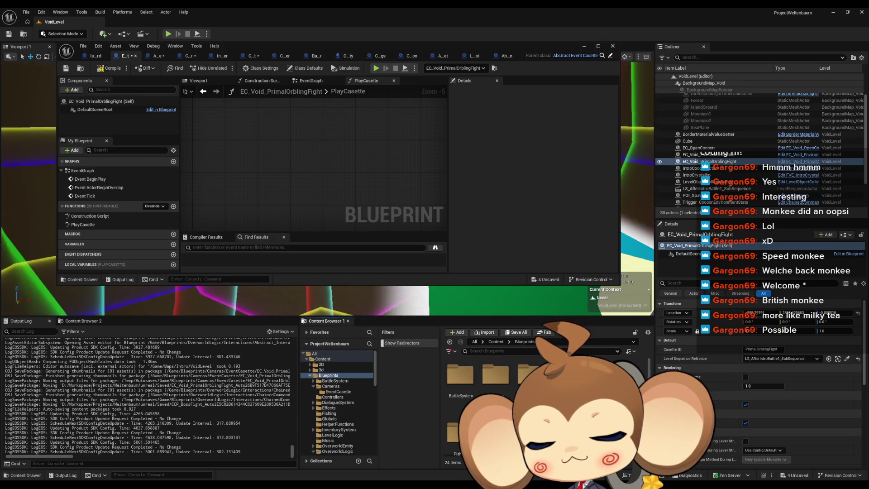
double_click(503, 377)
double_click(460, 374)
double_click(497, 374)
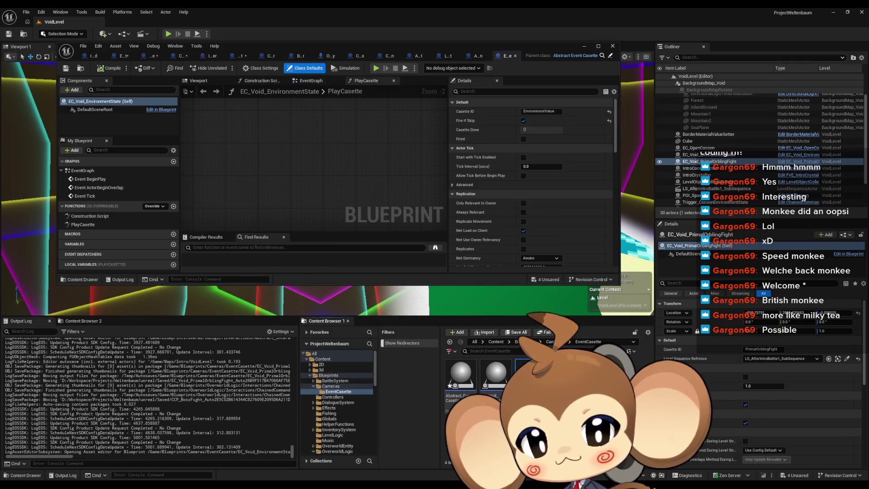
double_click(529, 374)
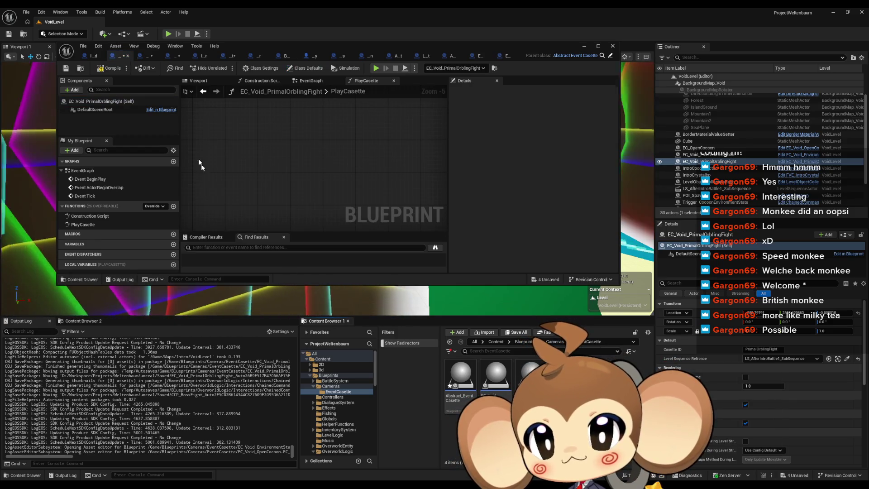
double_click(240, 45)
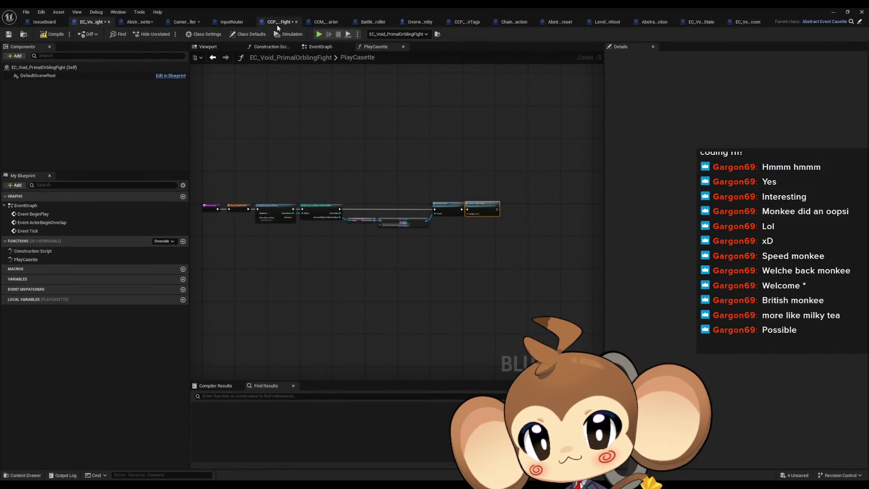
Close CCP_BossFight, CCM_BossBattleStarter, BattleController, LevelObjectCollectionRoot and other unneeded blueprint tabs.
middle_click(293, 26)
middle_click(295, 25)
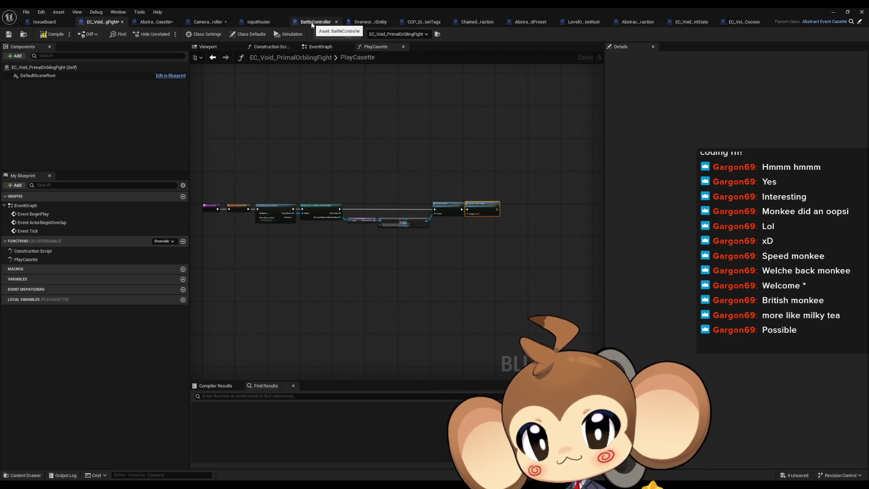
middle_click(311, 25)
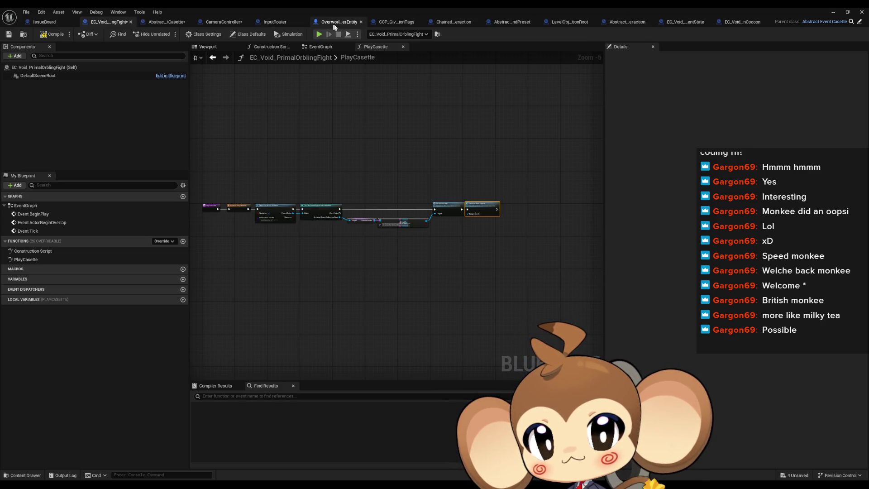
middle_click(353, 25)
middle_click(357, 25)
middle_click(401, 26)
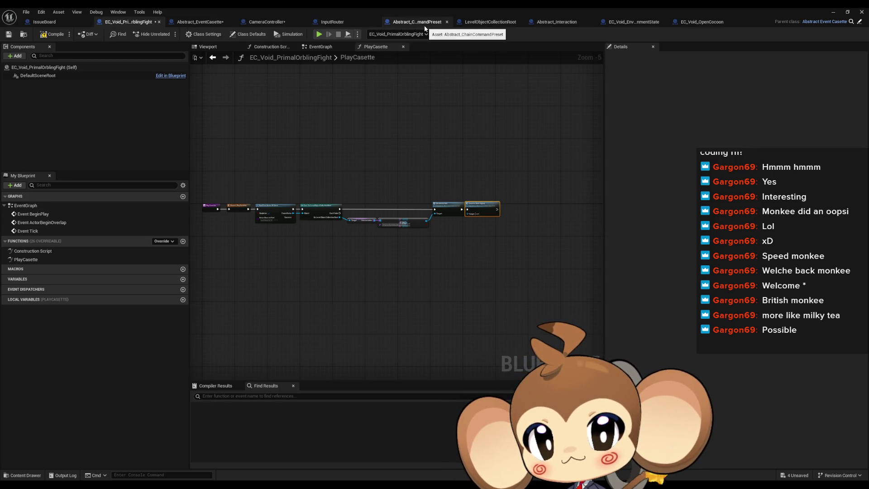
middle_click(425, 25)
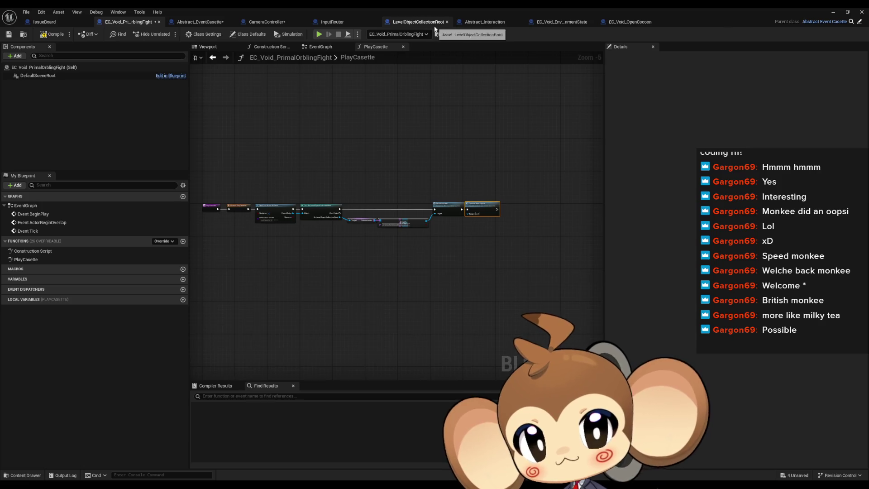
middle_click(429, 26)
middle_click(430, 26)
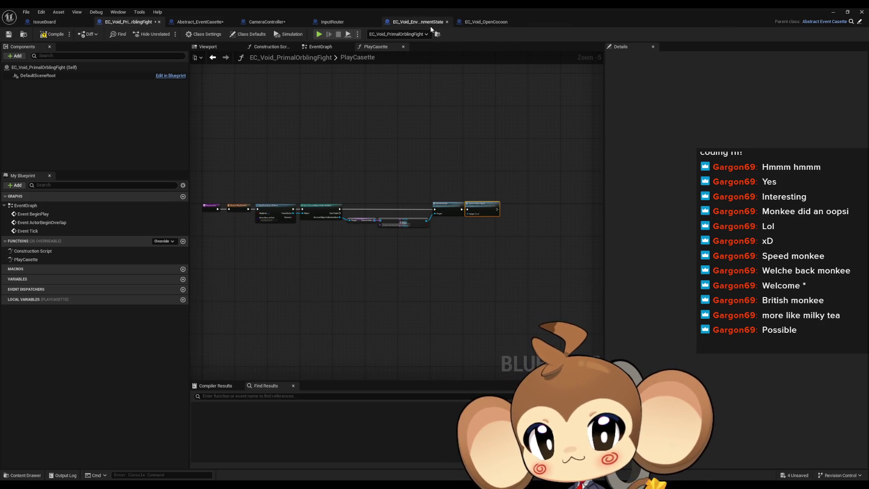
click(431, 26)
Inspect EnvironmentState's Do Interaction and Casette Done Signal nodes, then show OpenCocoon's PlayCasette graph.
drag(431, 92, 312, 96)
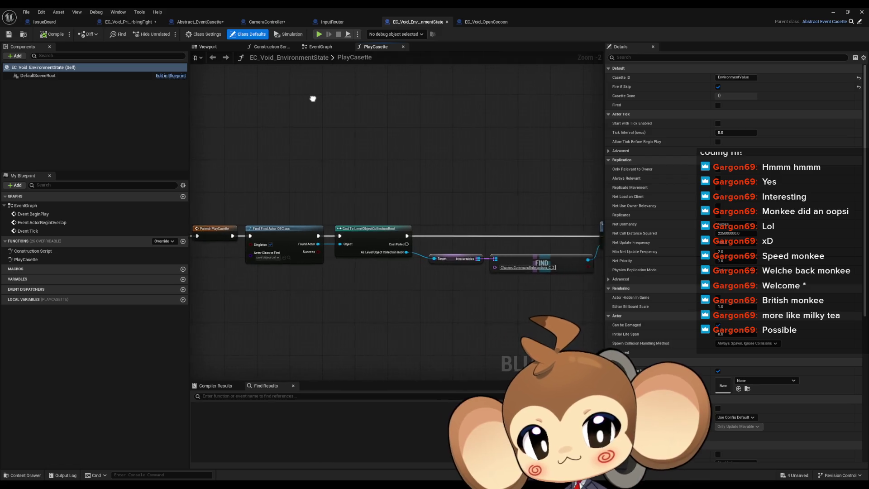
scroll(394, 144, up, 1)
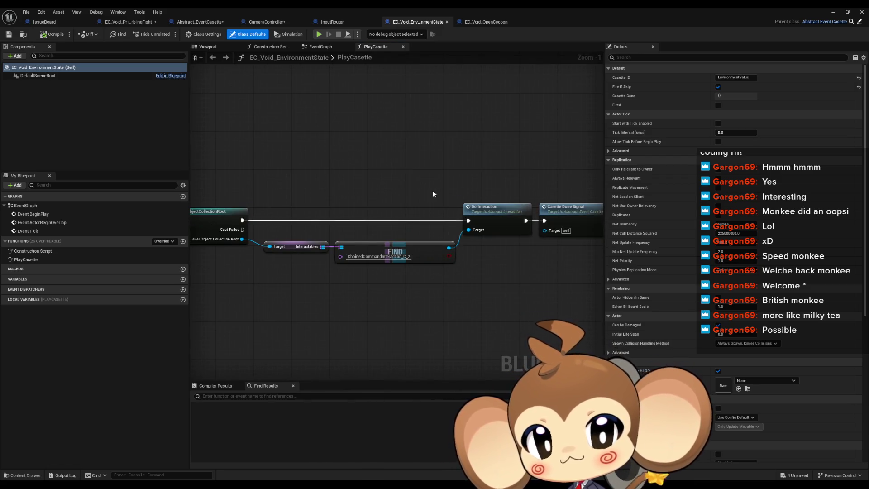
click(36, 262)
click(527, 232)
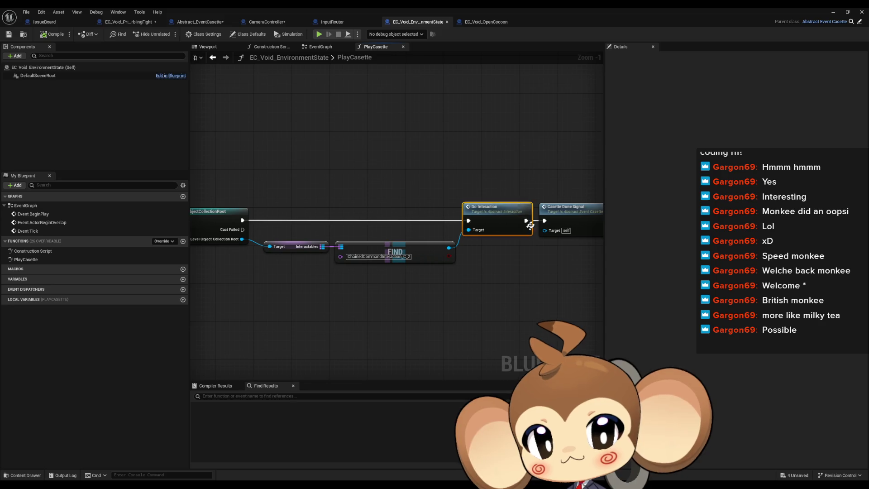
click(569, 224)
mouse_move(408, 240)
mouse_down()
mouse_move(494, 218)
mouse_move(311, 180)
mouse_up()
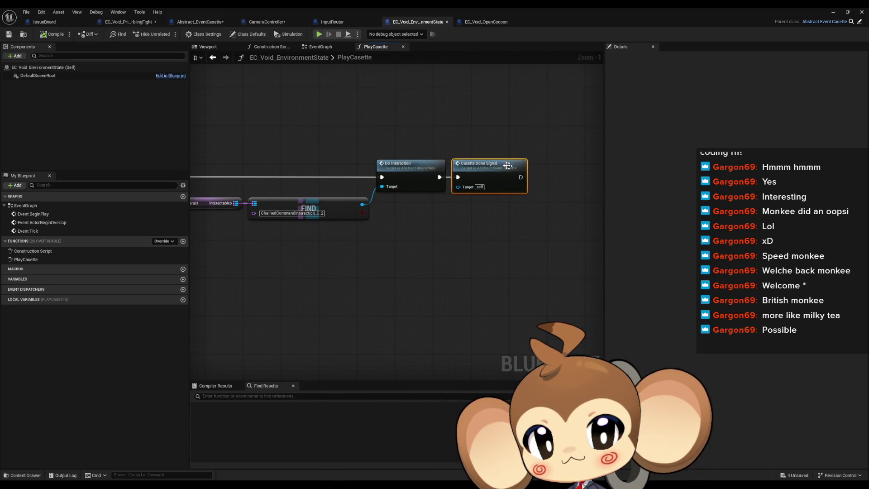
click(487, 22)
click(41, 261)
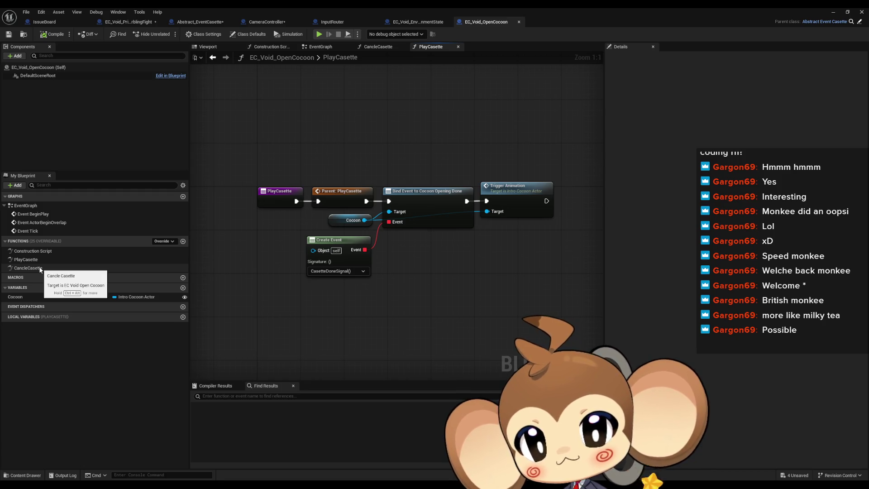
Review OpenCocoon's CancleCasette and PlayCasette function graphs.
double_click(40, 269)
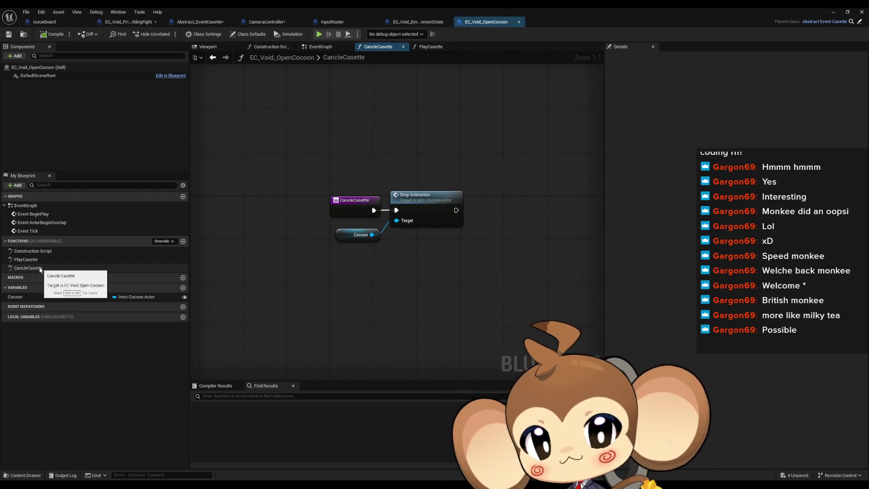
double_click(38, 261)
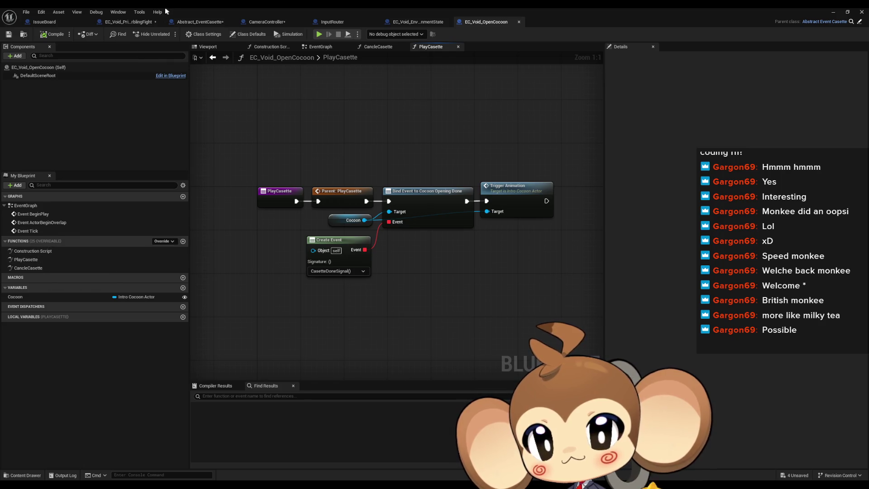
double_click(48, 271)
Zoom in on PrimalOrblingFight's PlayCasette chain, then return to Abstract_EventCasette.
click(127, 21)
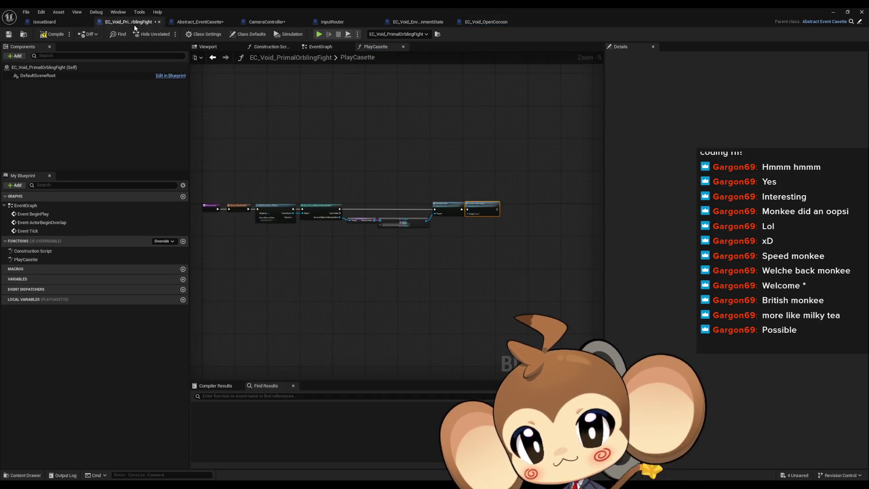
mouse_move(225, 148)
mouse_down()
mouse_move(243, 186)
mouse_move(382, 207)
mouse_move(309, 204)
mouse_up()
scroll(243, 186, up, 1)
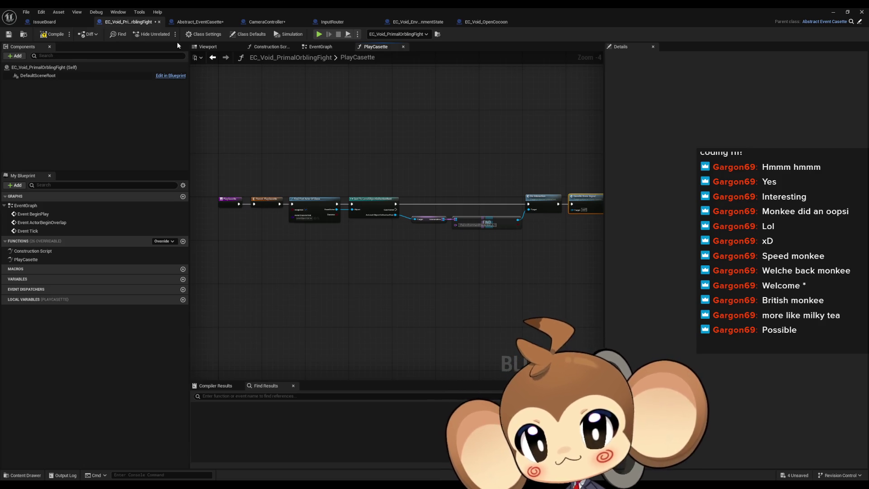
click(197, 23)
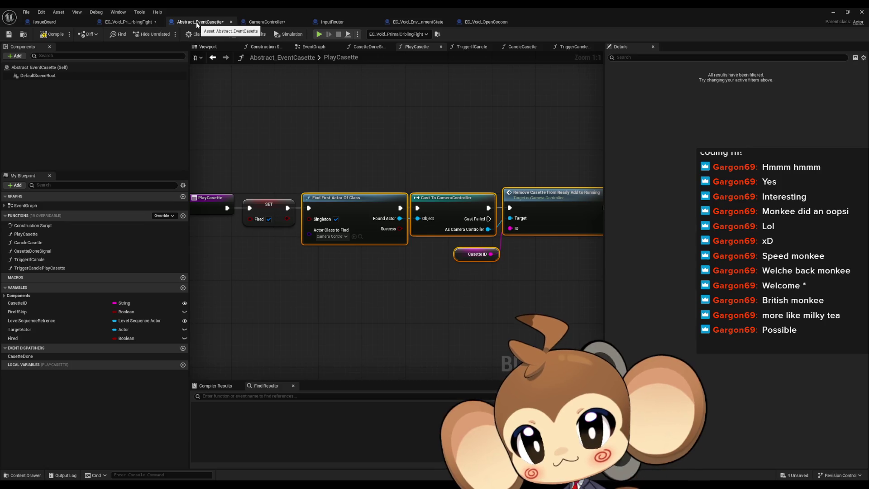
In CameraController's CancleAllCasettes, place Cancle Casette after Unbind Event in the first loop.
click(262, 23)
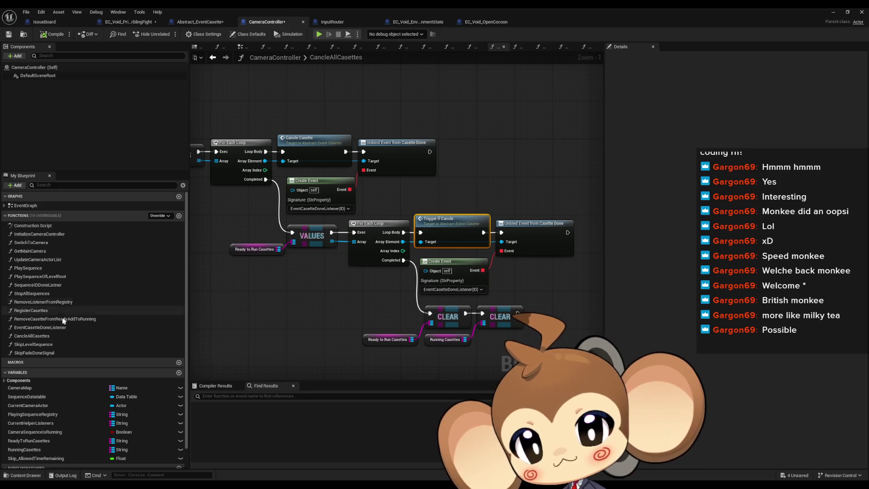
click(48, 338)
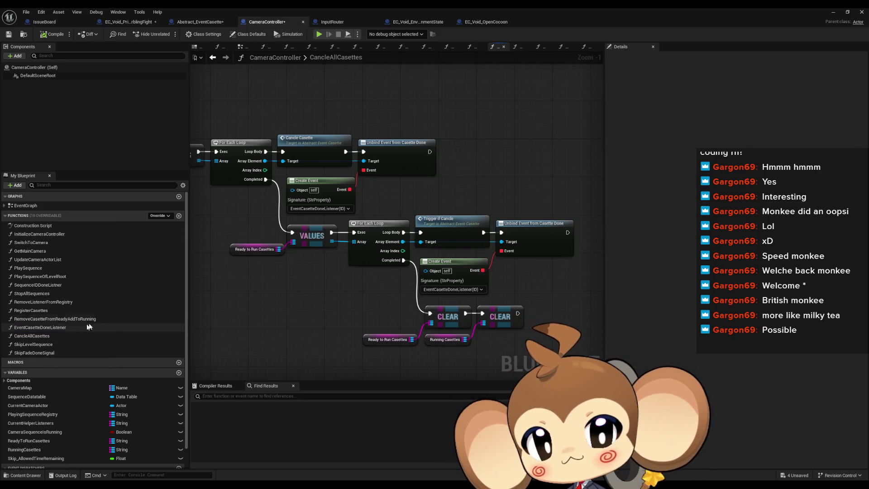
drag(443, 202, 464, 198)
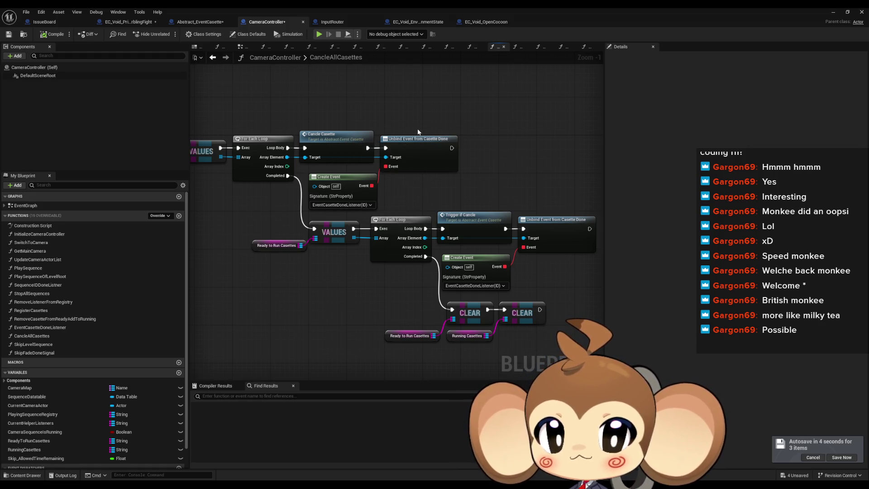
mouse_move(355, 139)
mouse_down()
mouse_move(398, 180)
mouse_move(430, 144)
mouse_up()
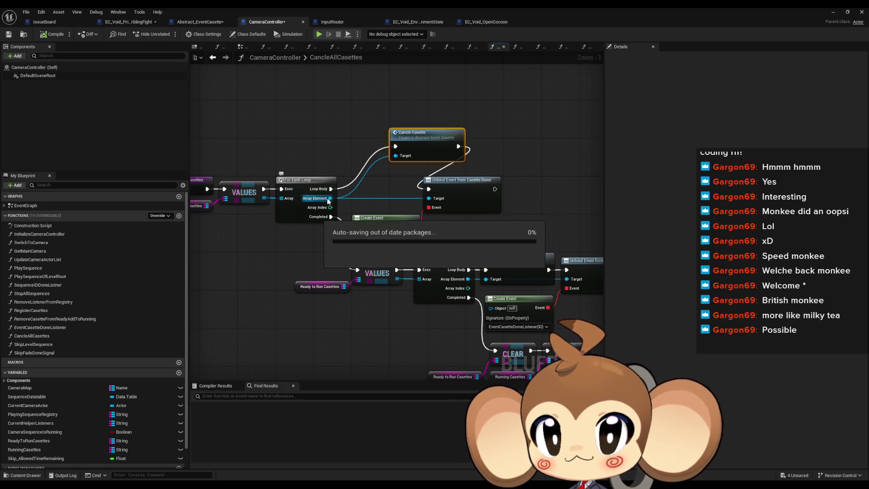
drag(331, 189, 428, 190)
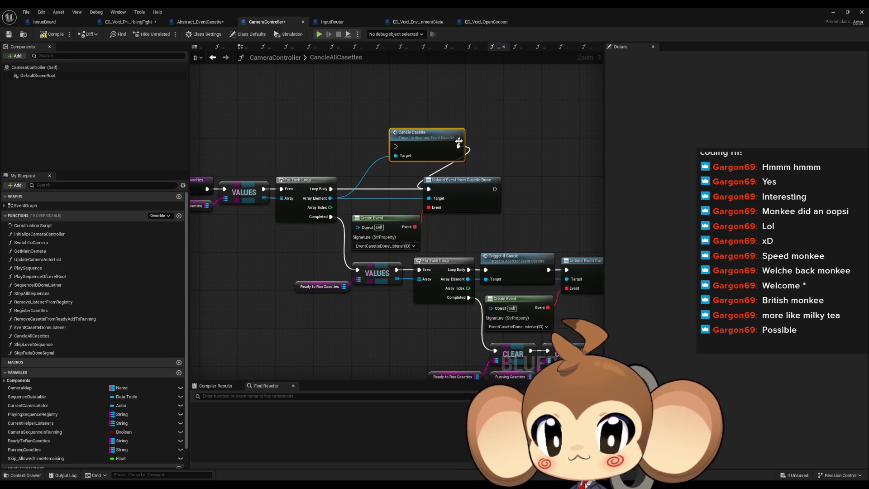
mouse_move(458, 146)
mouse_down()
mouse_move(396, 146)
mouse_move(494, 188)
mouse_up()
drag(330, 132, 453, 172)
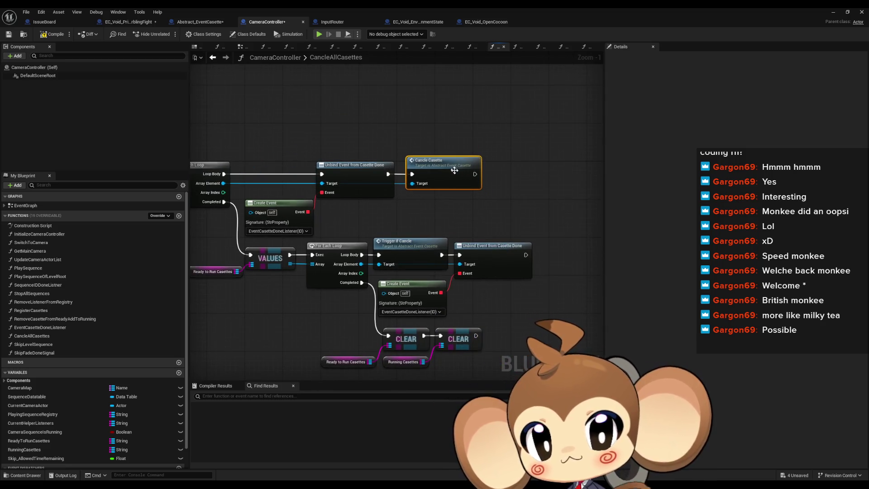
Run Trigger if Cancle after Unbind Event in the Ready to Run Casettes loop.
drag(350, 240, 353, 217)
drag(401, 244, 306, 245)
drag(348, 225, 519, 230)
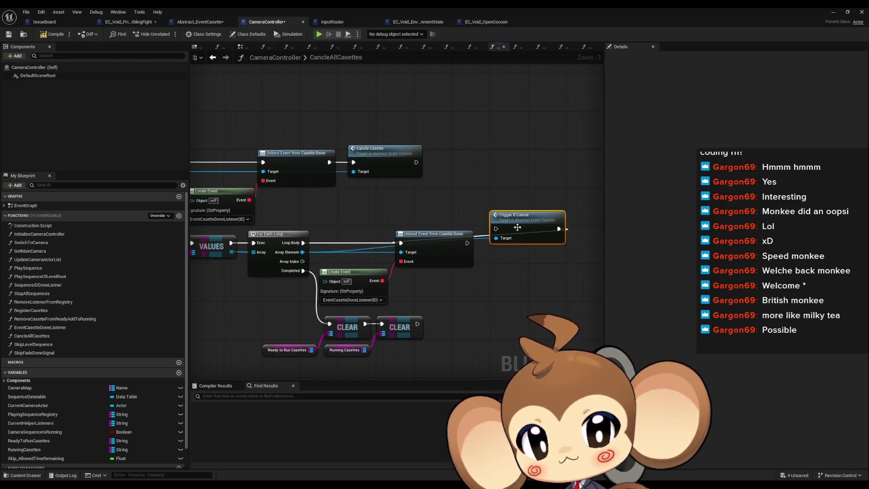
mouse_move(467, 243)
mouse_down()
mouse_move(497, 232)
mouse_move(510, 245)
mouse_up()
click(506, 182)
Review the rearranged loop nodes, then return to Abstract_EventCasette.
drag(472, 196, 453, 169)
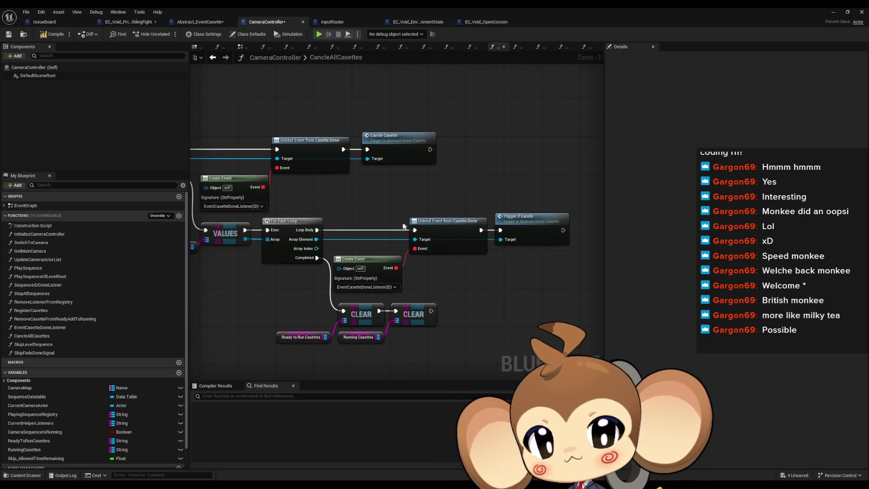
drag(358, 222, 434, 193)
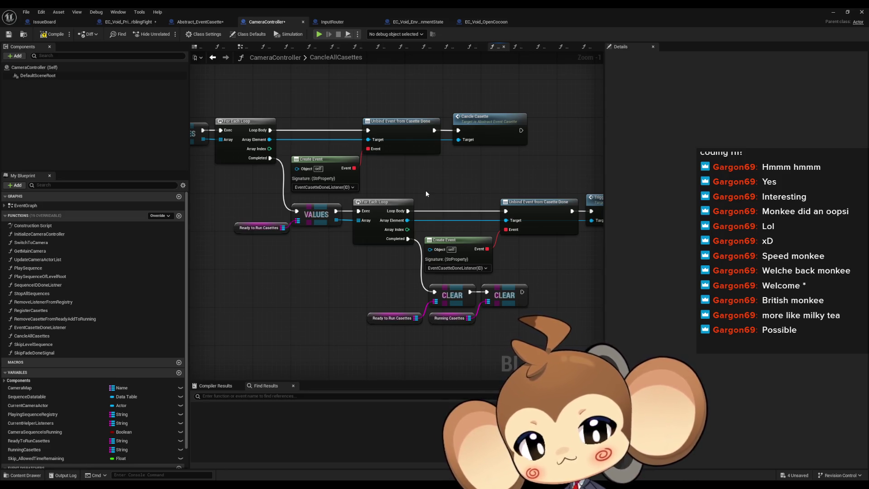
drag(425, 194, 389, 216)
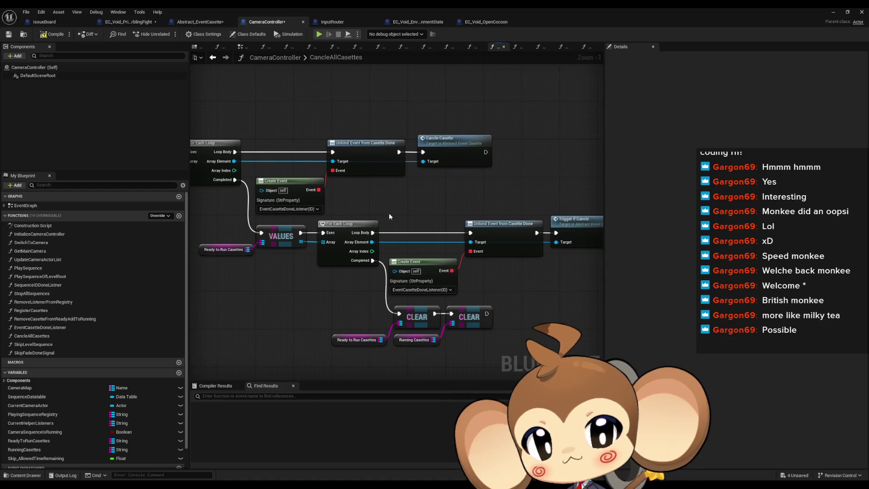
drag(589, 235, 524, 245)
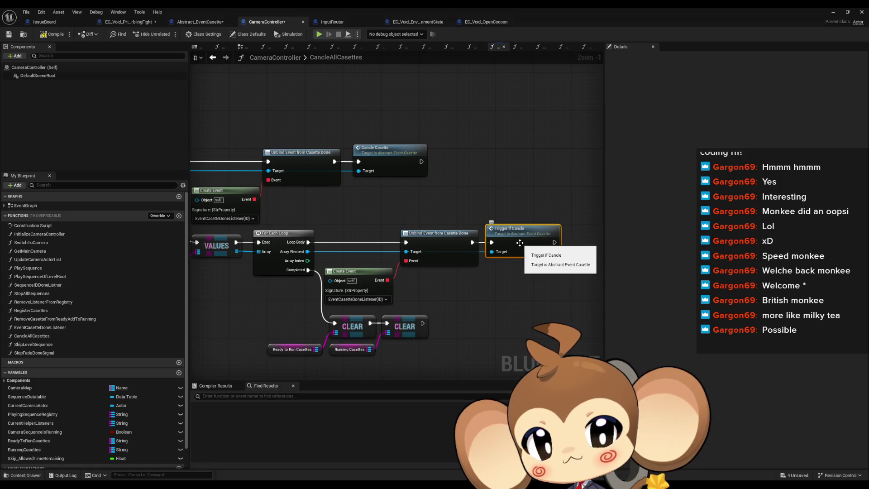
drag(443, 234, 475, 232)
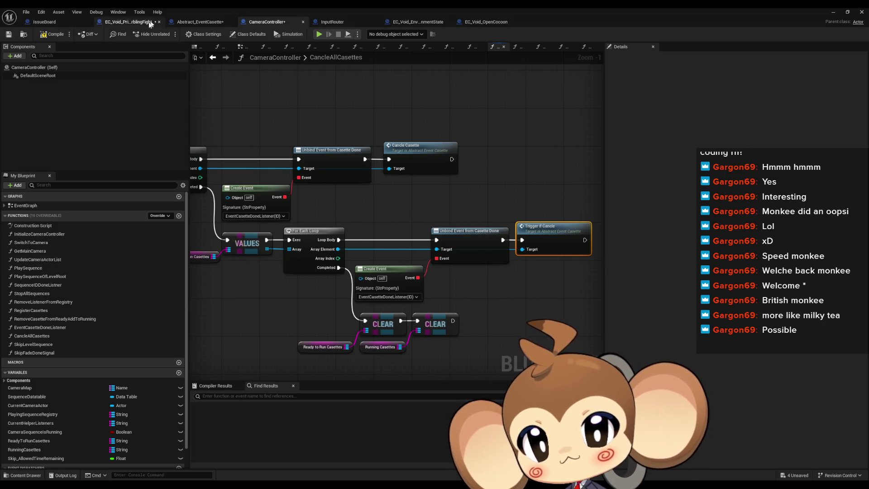
click(205, 23)
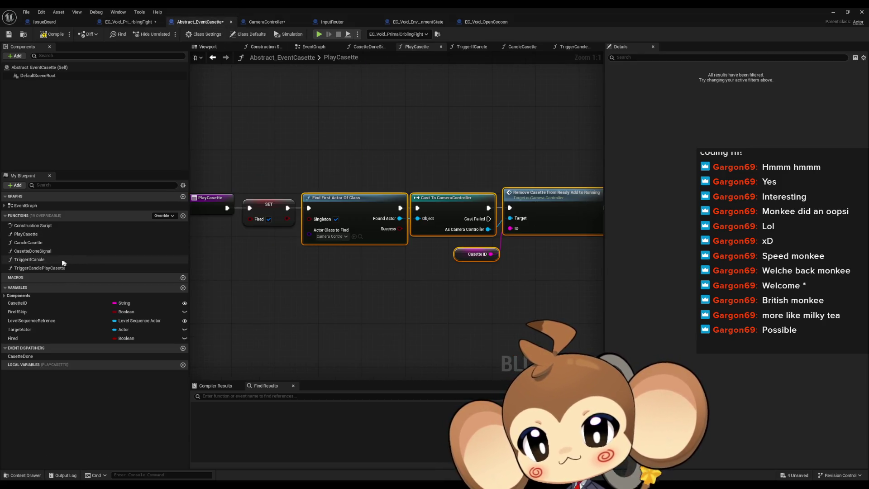
Look over Abstract_EventCasette's TriggerCanclePlayCasette and full PlayCasette chains.
click(33, 235)
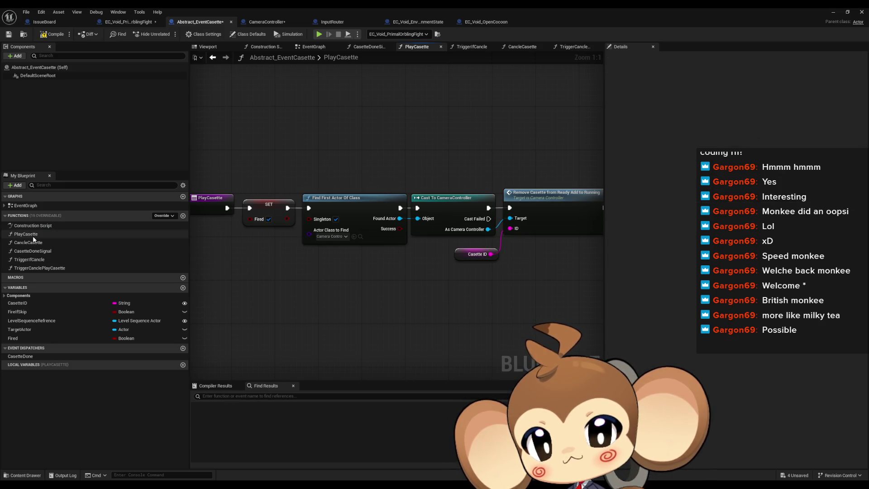
double_click(34, 268)
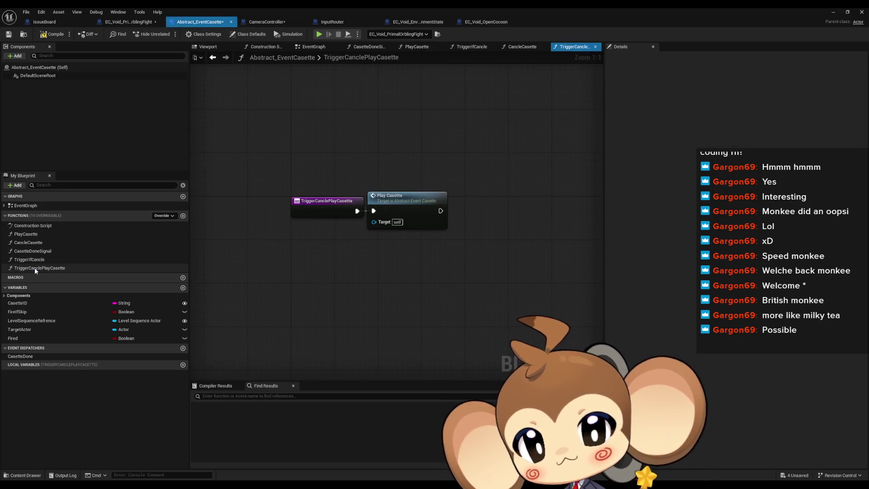
double_click(31, 236)
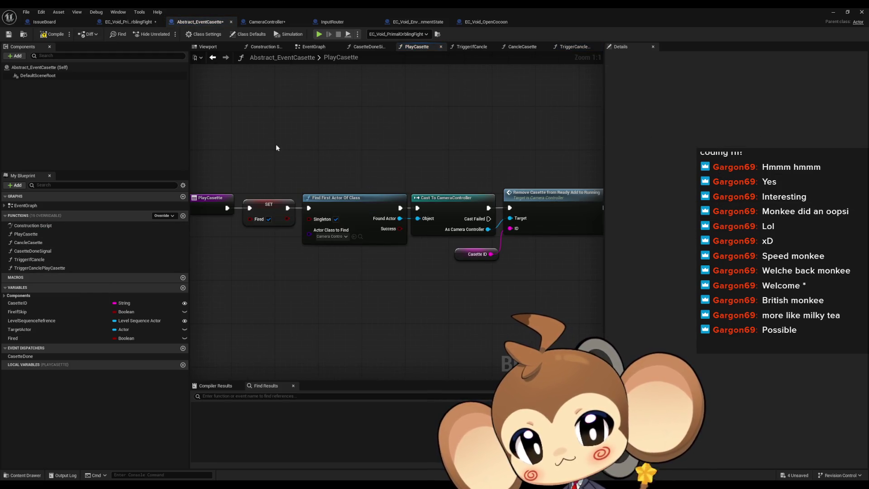
drag(322, 150, 262, 146)
drag(354, 160, 432, 162)
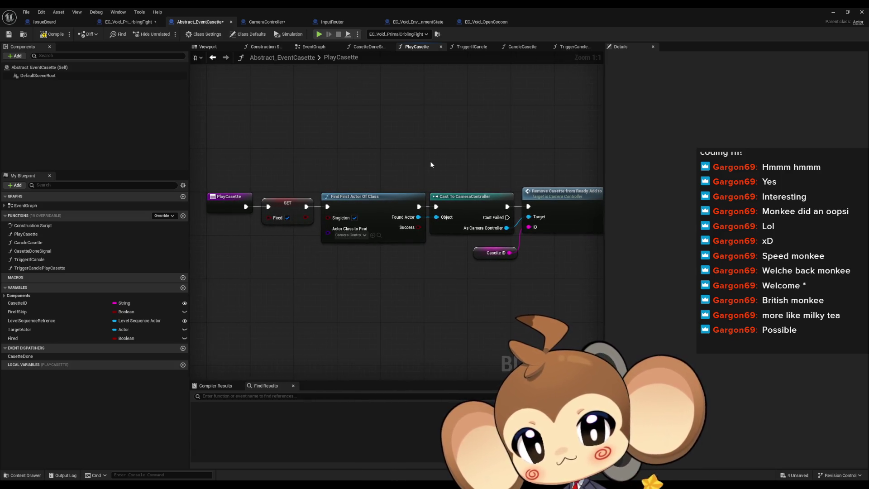
Check CancleCasette and TriggerCanclePlayCasette, then show PrimalOrblingFight's PlayCasette graph.
double_click(101, 244)
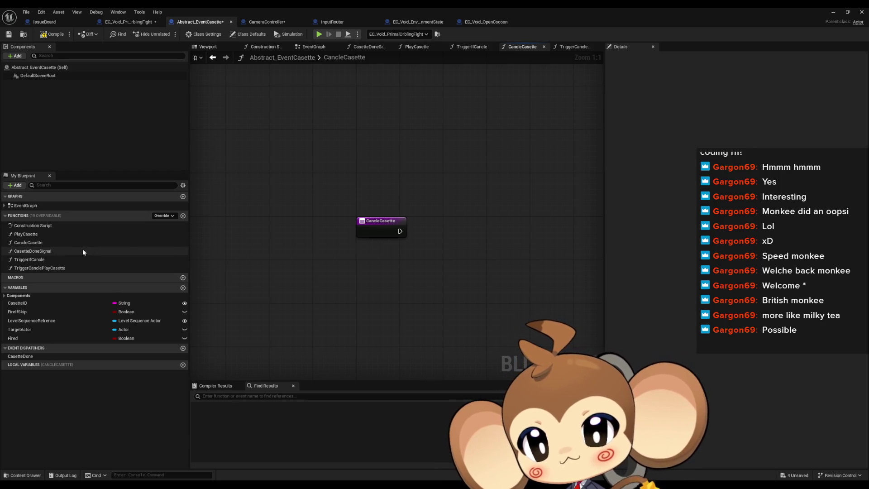
double_click(57, 269)
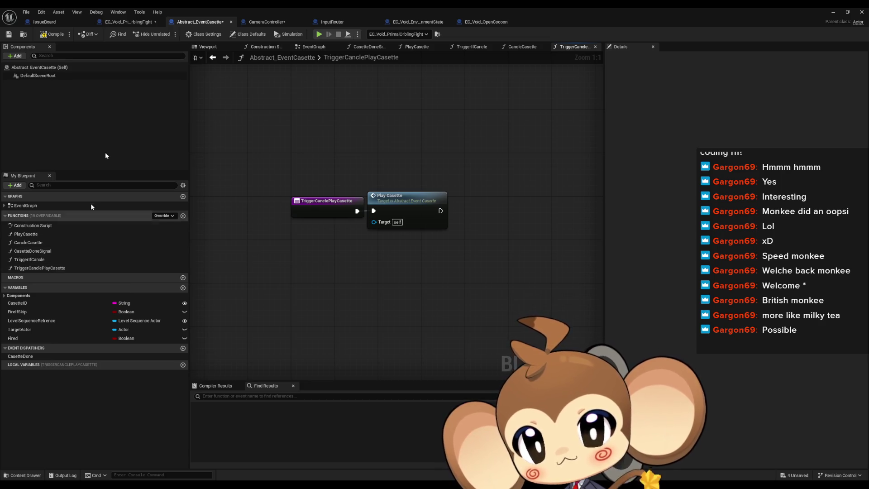
click(126, 23)
double_click(27, 260)
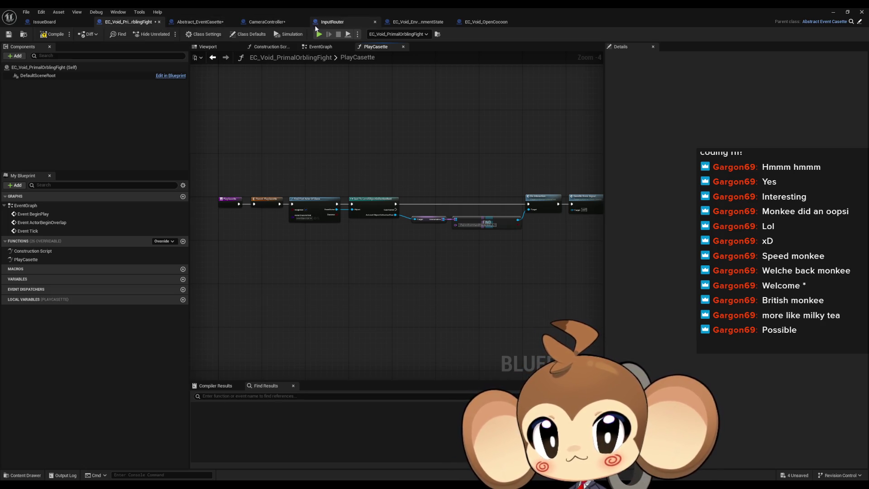
Review EnvironmentState's PlayCasette chain and its Casette ID and Fire If Skip defaults.
click(401, 22)
mouse_move(251, 146)
mouse_down()
mouse_move(281, 177)
mouse_move(589, 224)
mouse_move(671, 226)
mouse_up()
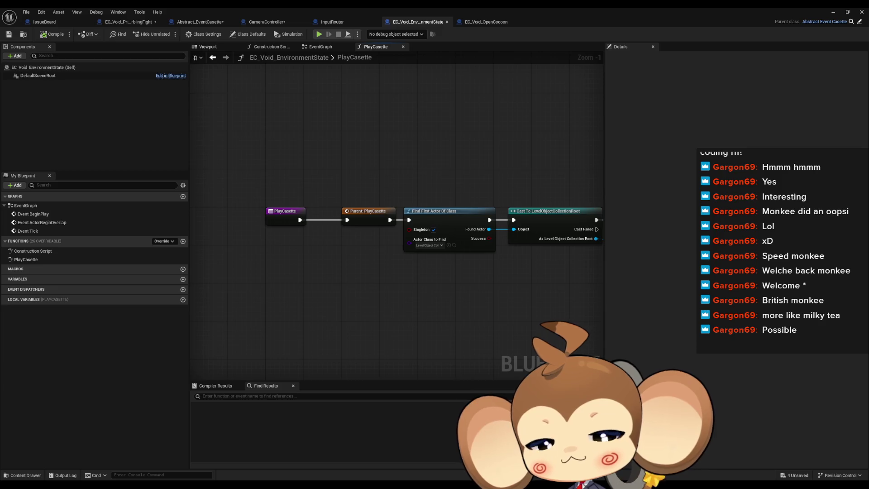
drag(619, 186, 491, 187)
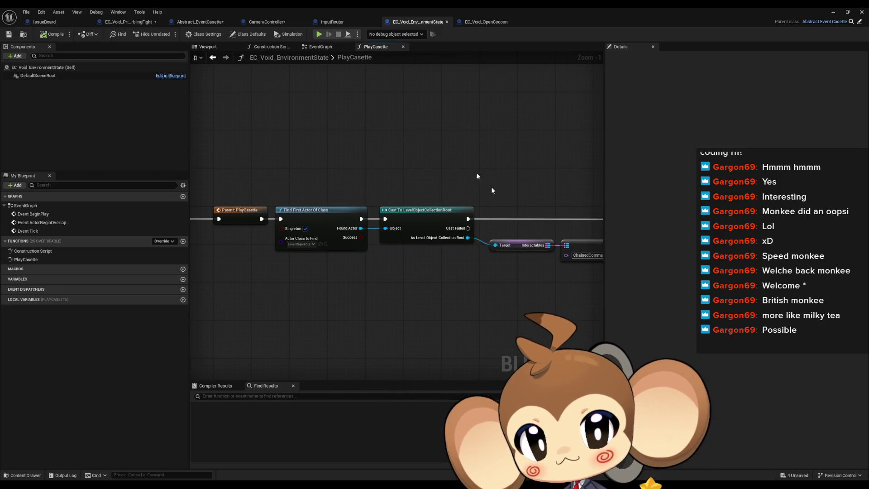
click(252, 38)
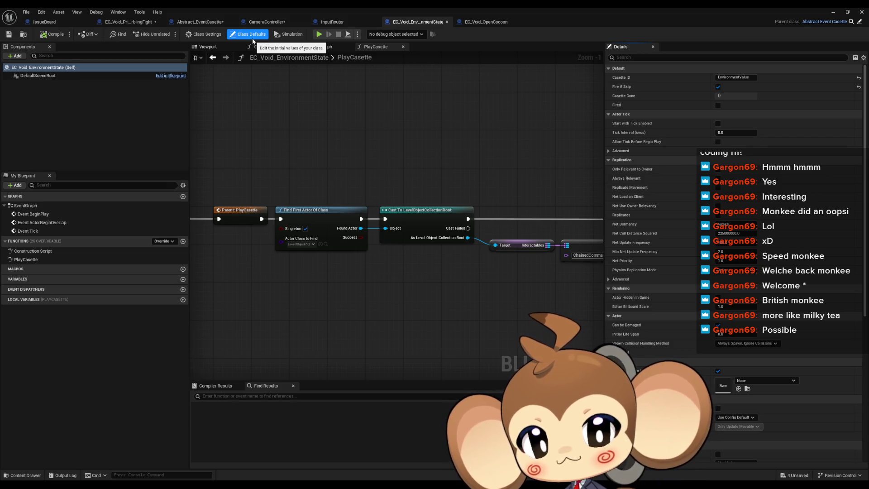
drag(389, 153, 89, 141)
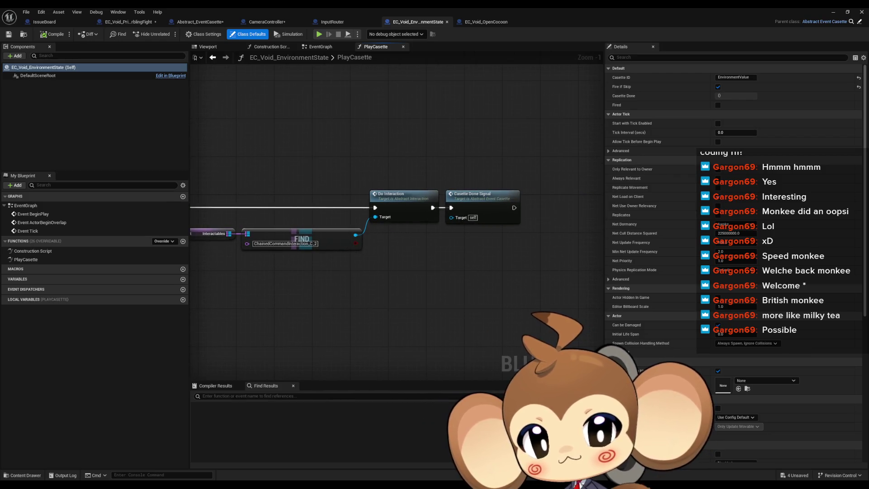
click(498, 202)
drag(460, 139, 777, 153)
drag(448, 171, 490, 172)
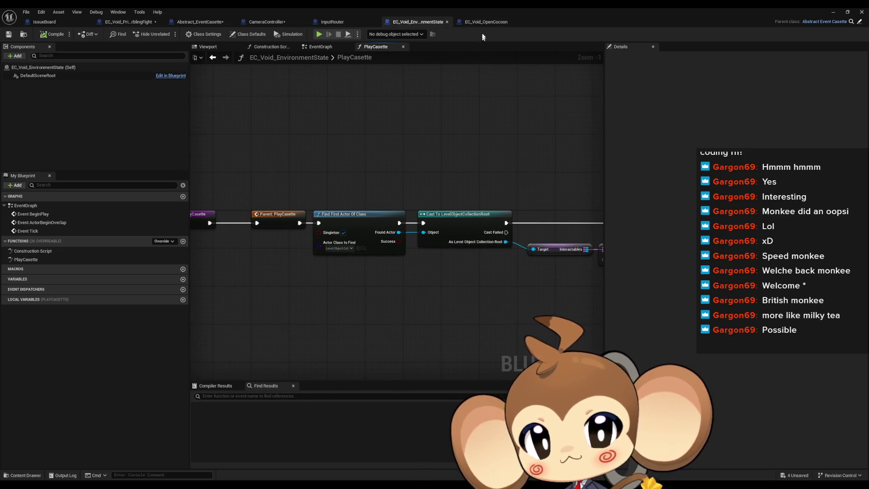
Check OpenCocoon's PlayCasette graph and its class default values.
click(480, 23)
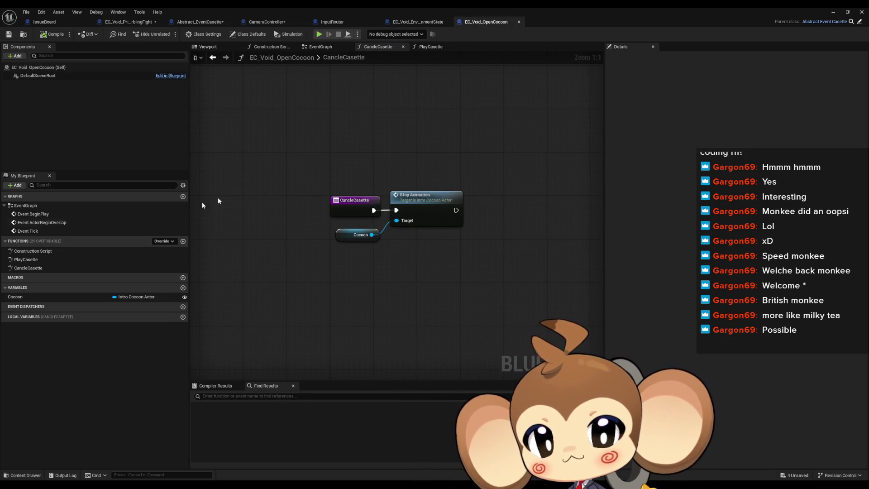
double_click(26, 260)
drag(319, 157, 280, 157)
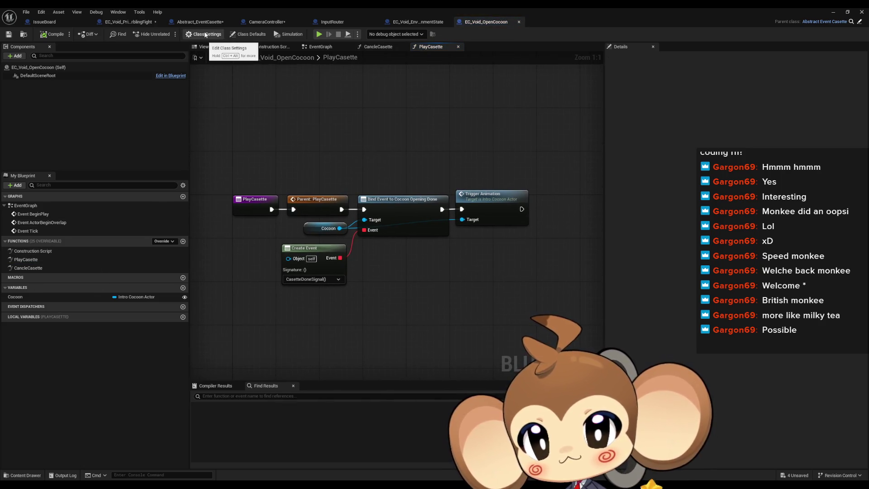
click(231, 35)
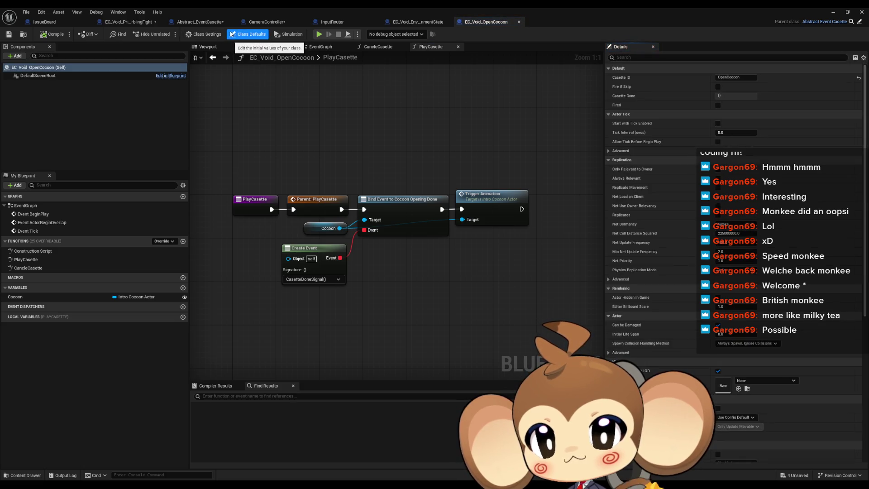
Check PrimalOrblingFight's class defaults and parent PlayCasette, then return to CameraController.
click(129, 22)
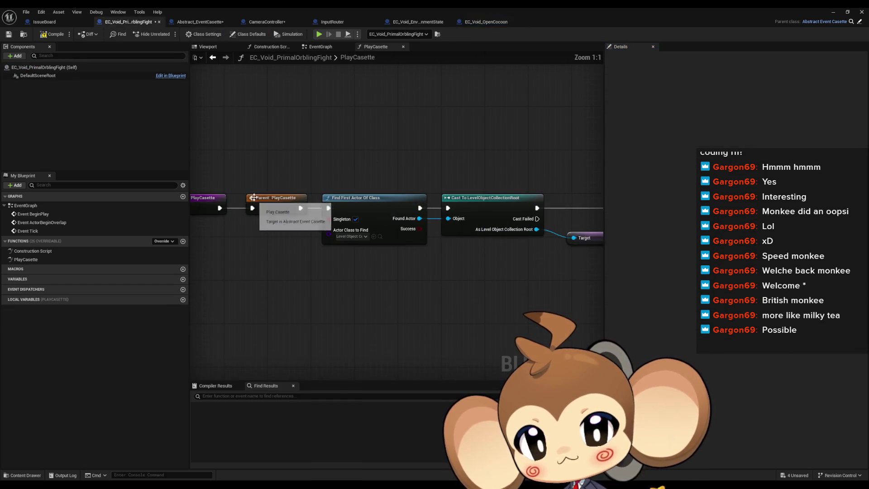
click(251, 35)
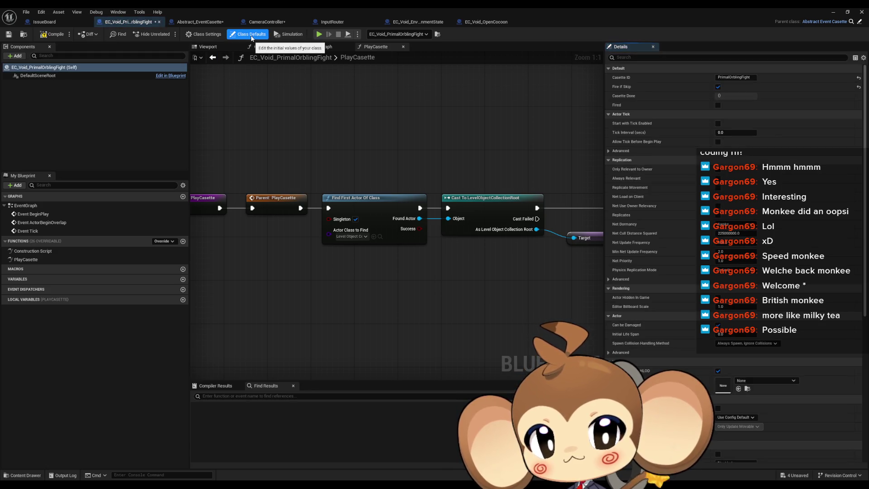
click(353, 220)
drag(362, 245, 354, 245)
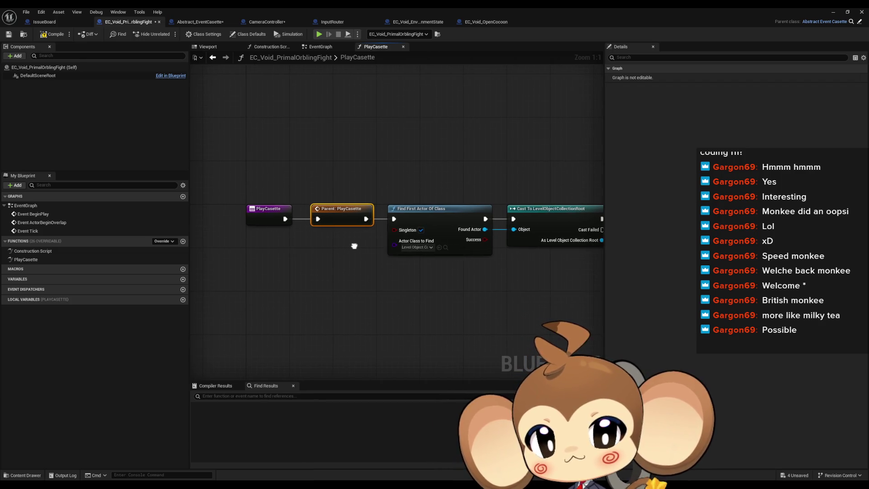
double_click(346, 222)
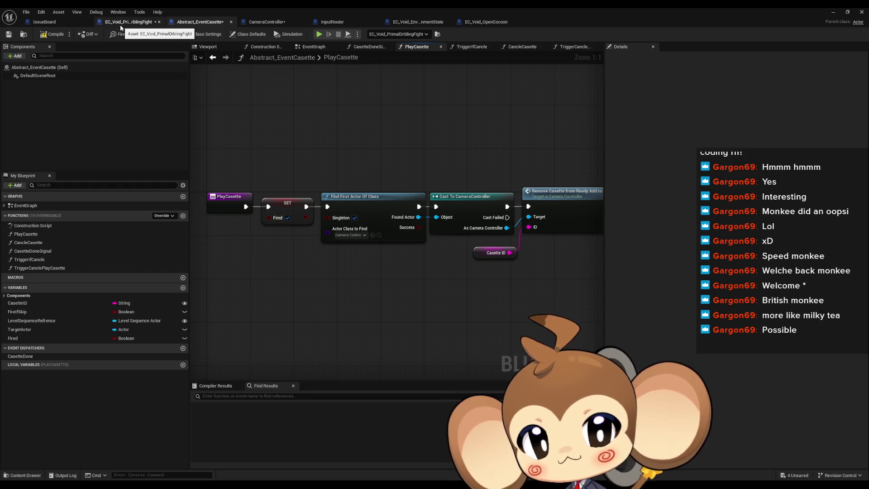
click(267, 23)
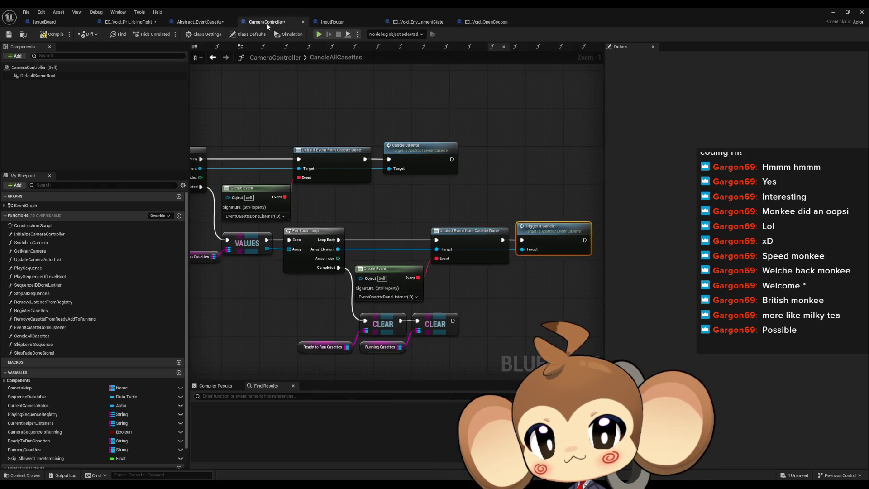
Pan CancleAllCasettes to the CLEAR nodes and back to Trigger if Cancle, then switch to Abstract_EventCasette.
mouse_move(484, 117)
mouse_down()
mouse_move(540, 128)
mouse_move(343, 103)
mouse_move(401, 130)
mouse_move(366, 128)
mouse_move(444, 117)
mouse_move(352, 106)
mouse_up()
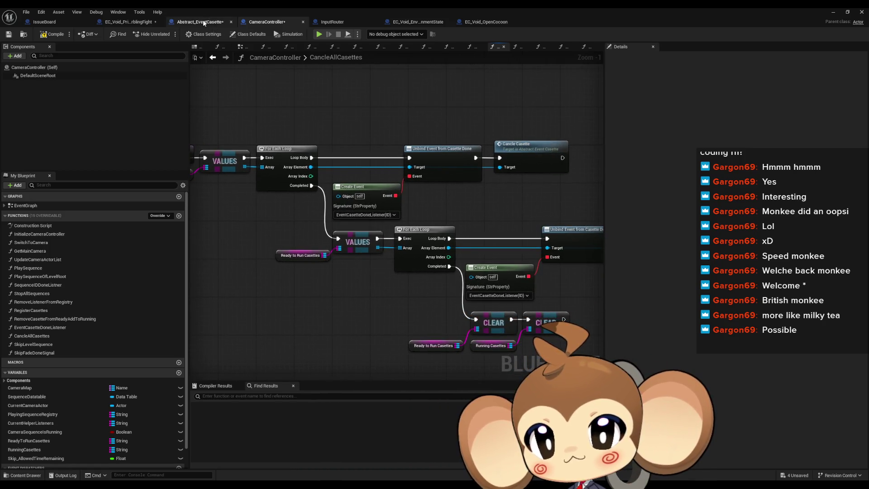
click(226, 58)
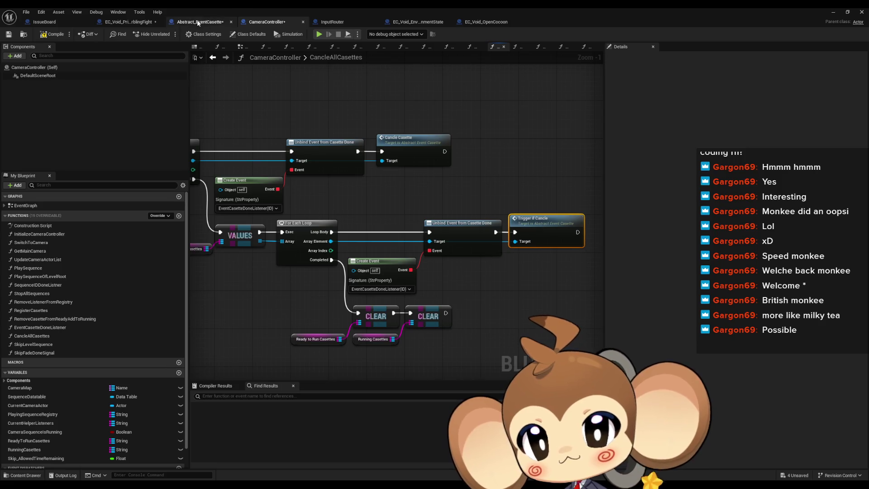
click(199, 21)
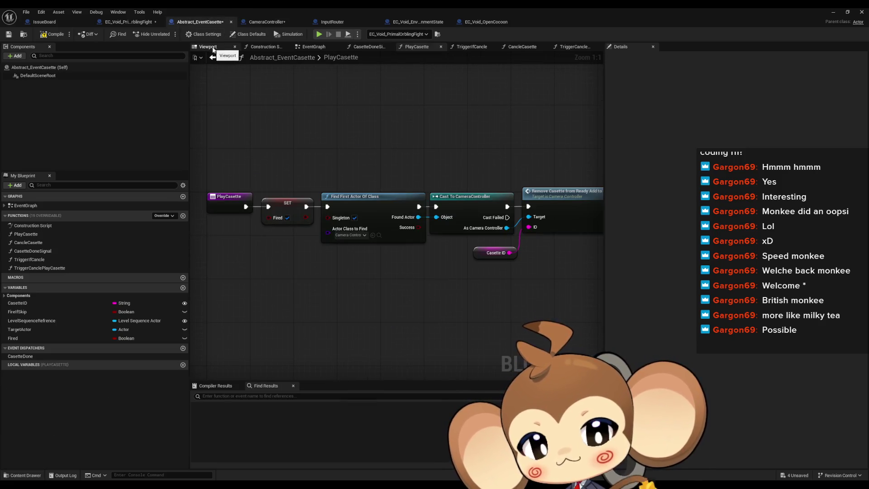
Review the base cassette's CancleCasette, CasetteDoneSignal and TriggerIfCancle functions.
double_click(53, 243)
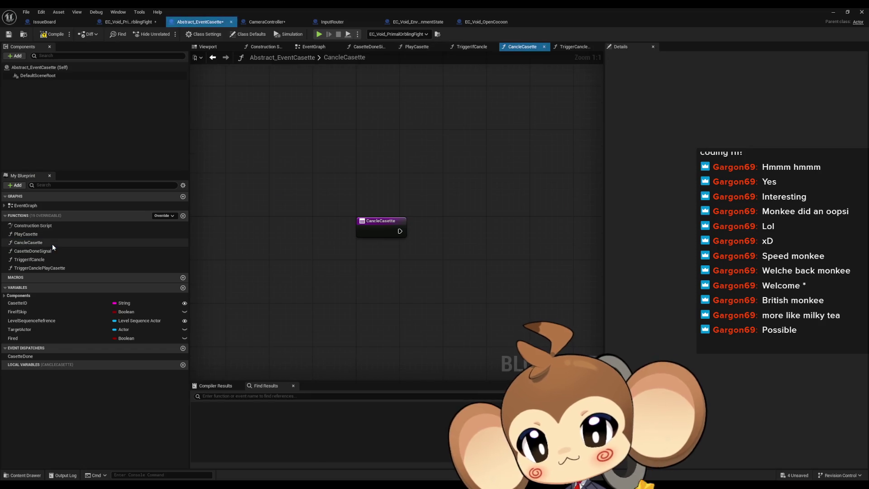
double_click(46, 253)
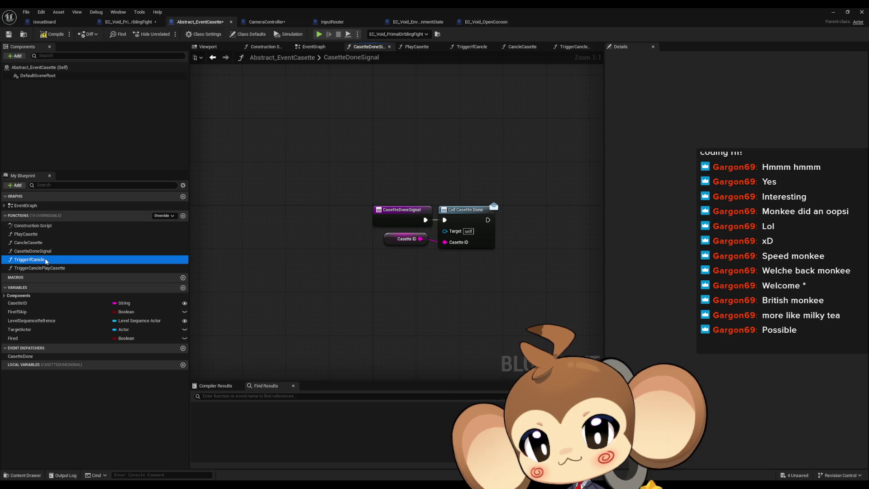
double_click(46, 260)
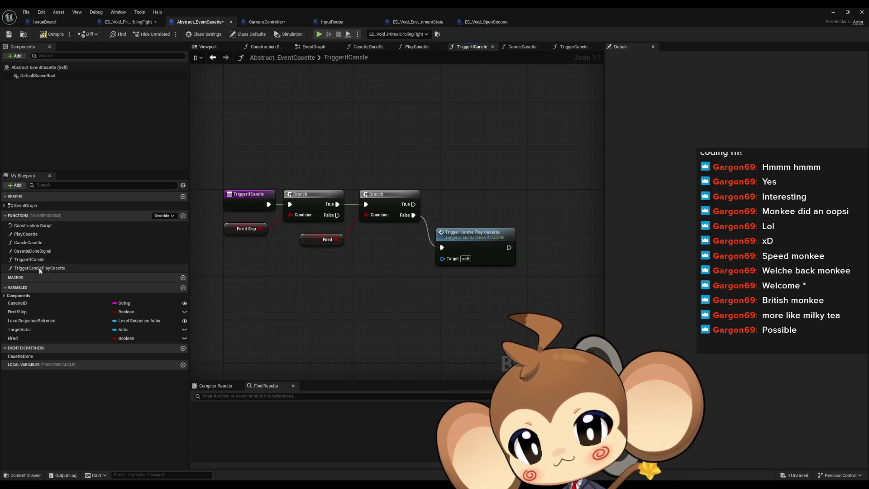
Select TriggerCanclePlayCasette's Play Casette call, then go to PrimalOrblingFight's PlayCasette graph.
click(39, 268)
double_click(40, 268)
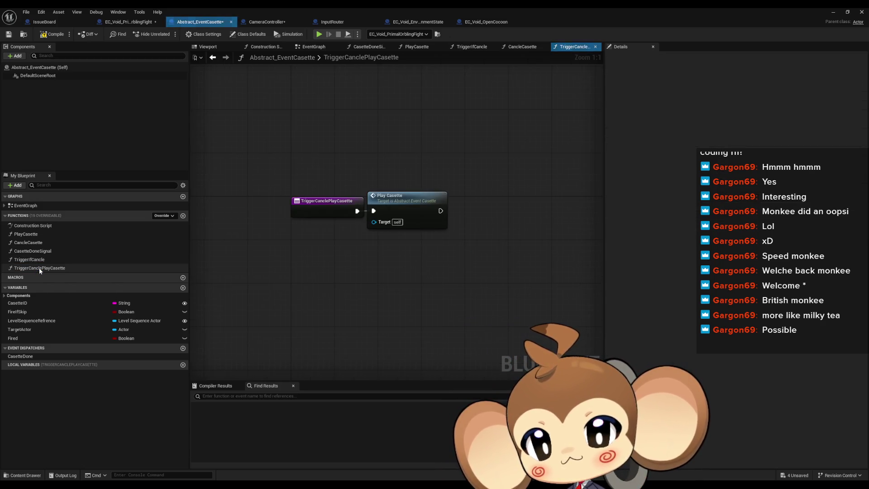
drag(386, 158, 420, 209)
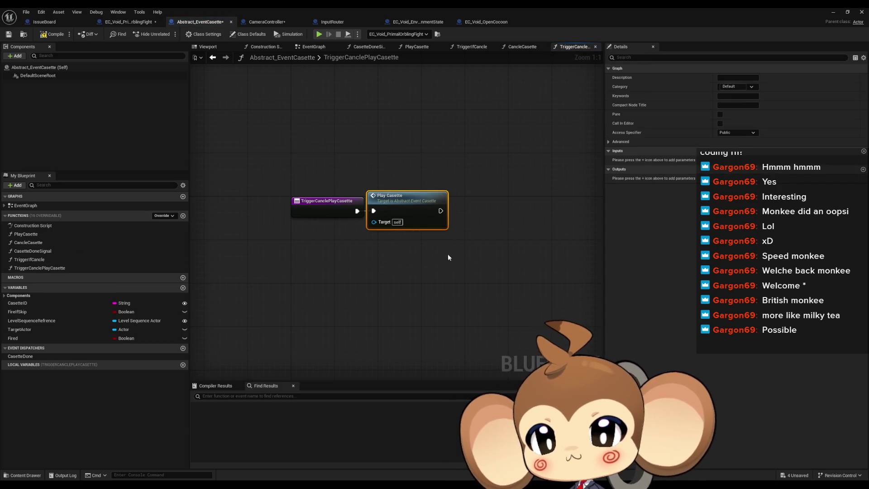
click(132, 25)
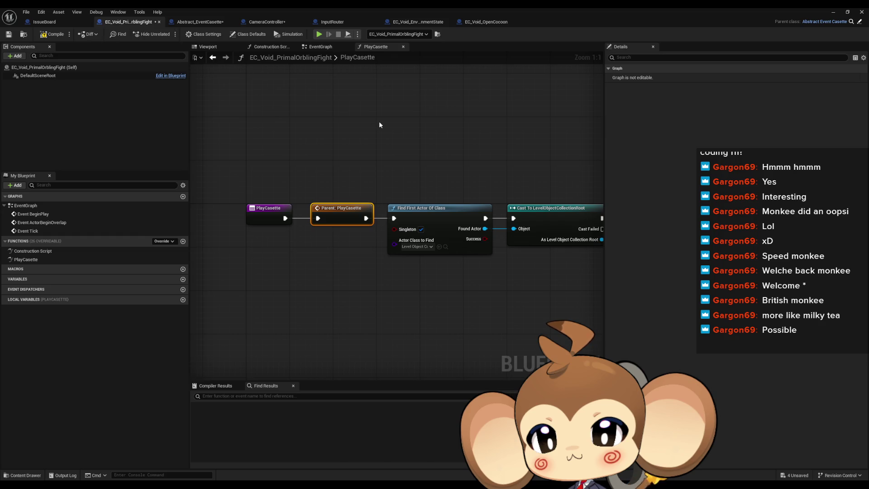
Marquee-select all of PrimalOrblingFight's PlayCasette lookup nodes and open the Functions Override list.
drag(469, 225, 1, 207)
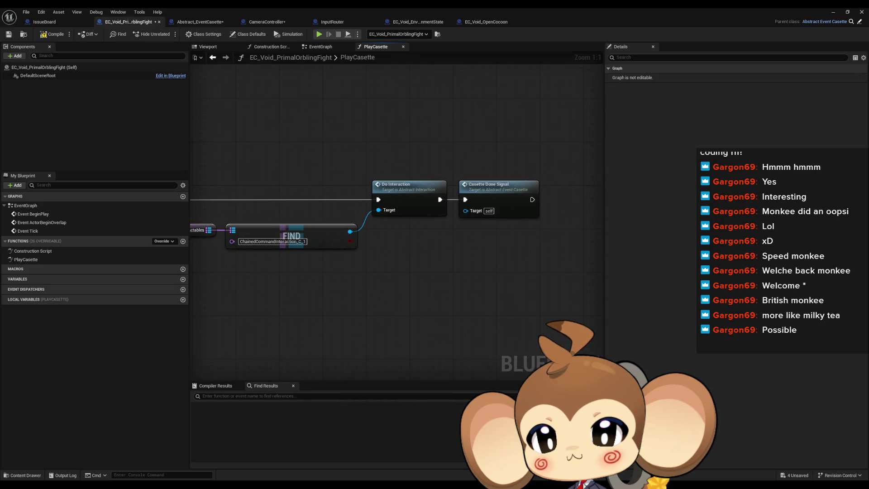
click(525, 213)
drag(491, 211, 645, 212)
scroll(491, 212, down, 1)
scroll(480, 212, down, 2)
mouse_move(215, 134)
mouse_down()
mouse_move(269, 167)
mouse_move(576, 281)
mouse_up()
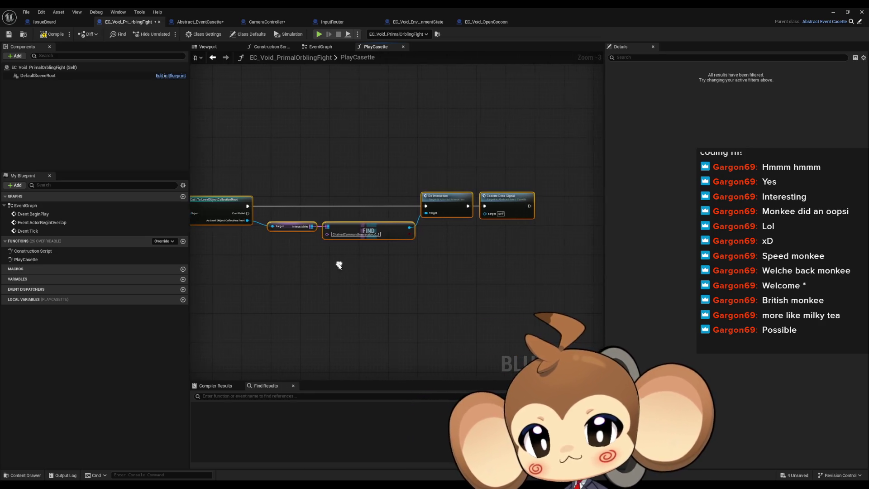
click(164, 240)
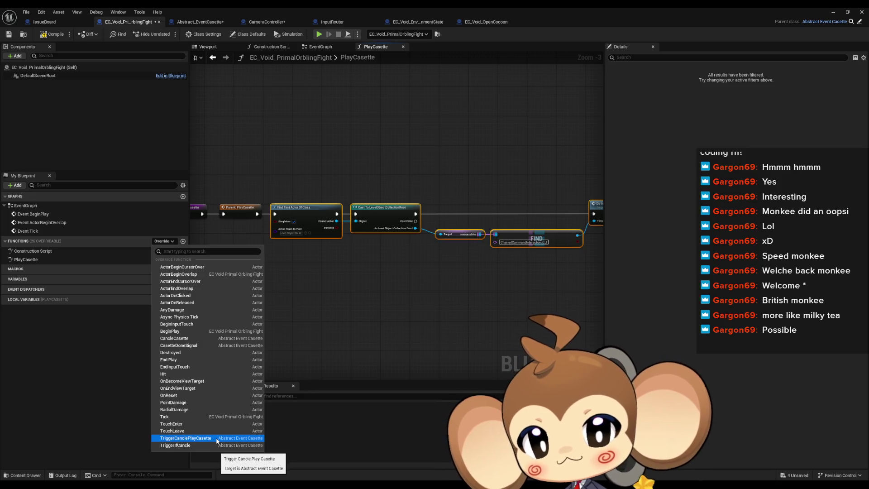
Override TriggerCanclePlayCasette in PrimalOrblingFight and paste the copied lookup nodes into it.
click(190, 439)
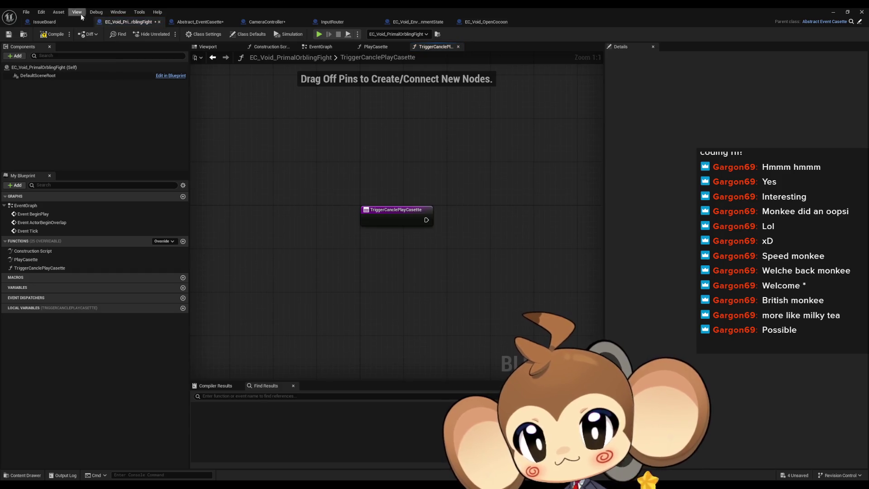
click(199, 22)
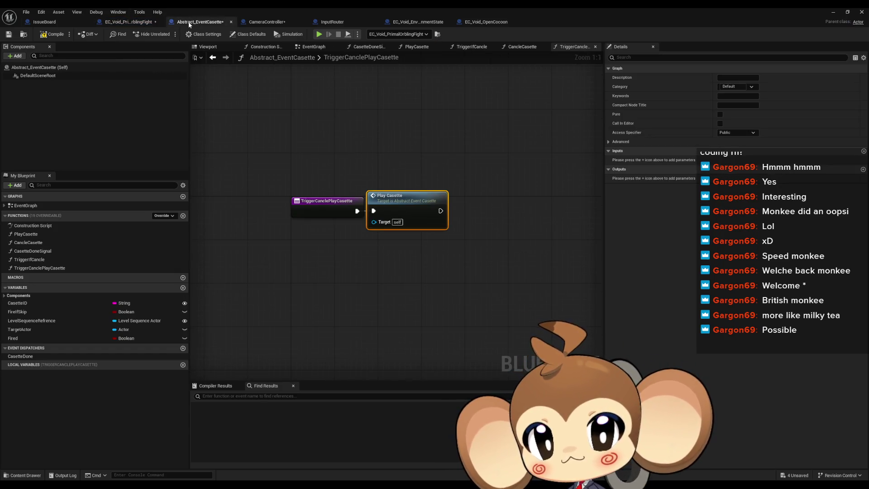
double_click(32, 259)
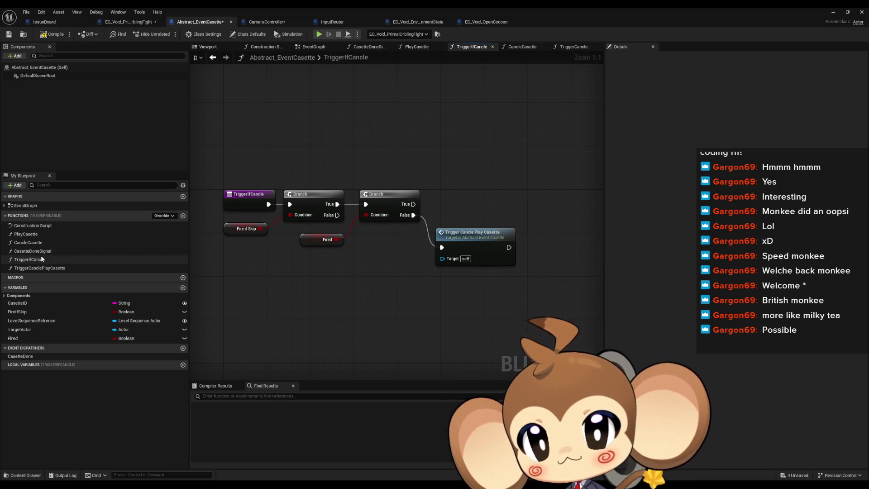
click(125, 22)
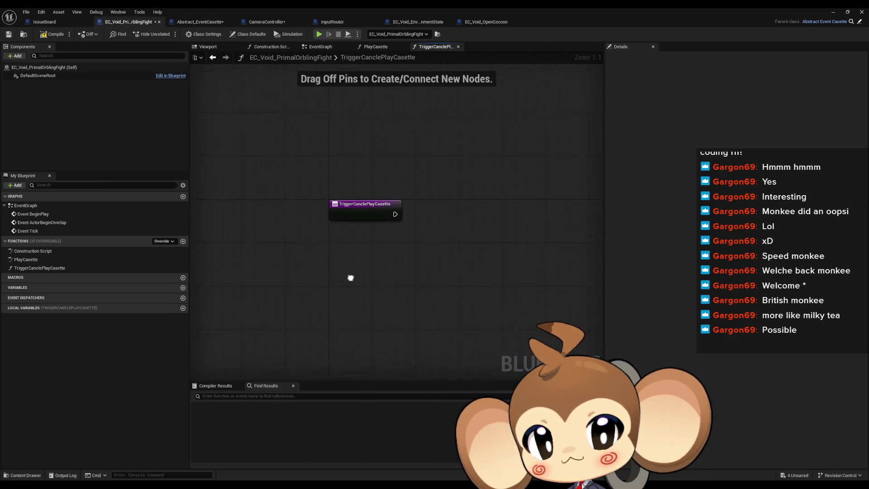
key(ctrl+v)
Place the pasted lookup nodes beside the entry and connect it to Find First Actor Of Class.
drag(532, 265, 575, 205)
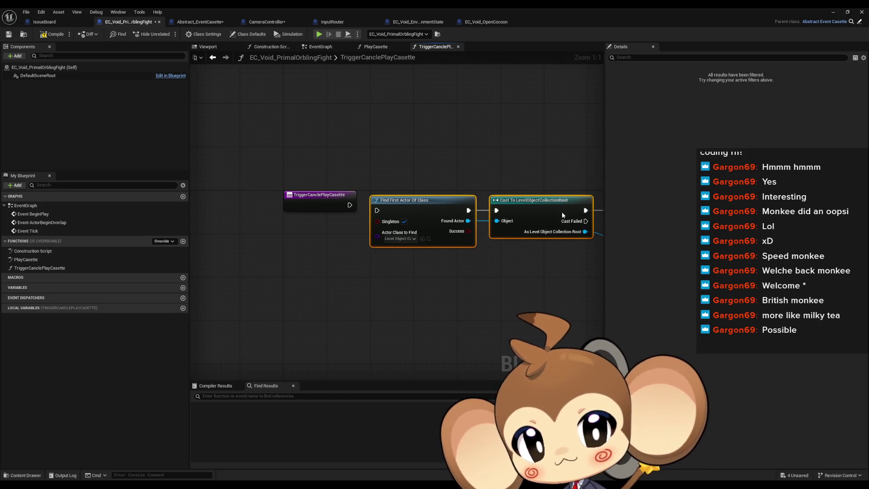
drag(377, 205, 351, 208)
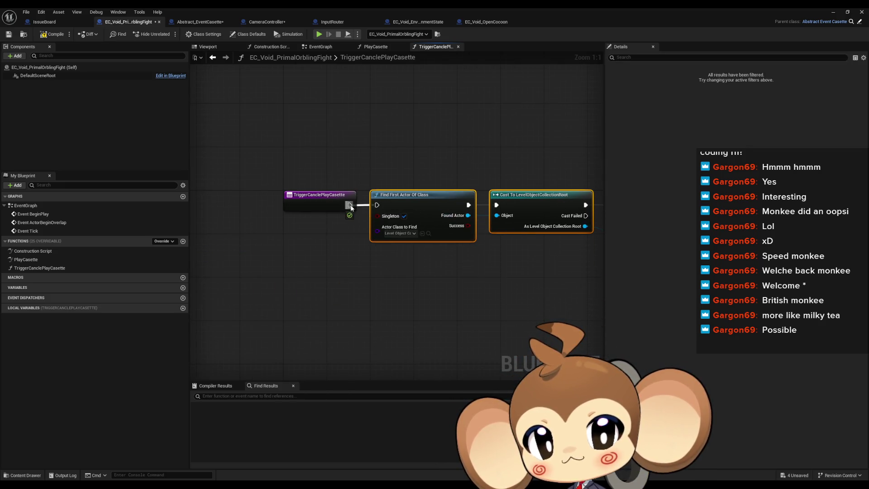
click(441, 280)
drag(441, 280, 363, 274)
scroll(363, 272, down, 1)
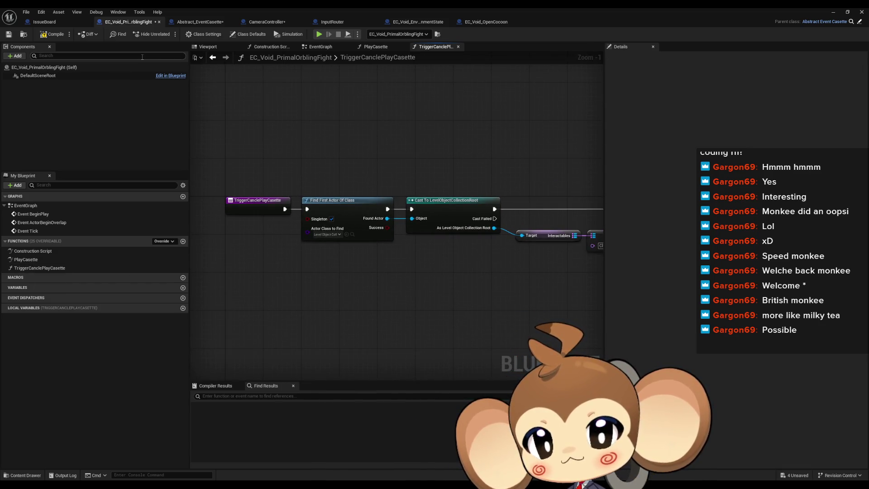
Copy SET Fired from the base PlayCasette and paste it into TriggerCanclePlayCasette.
double_click(26, 259)
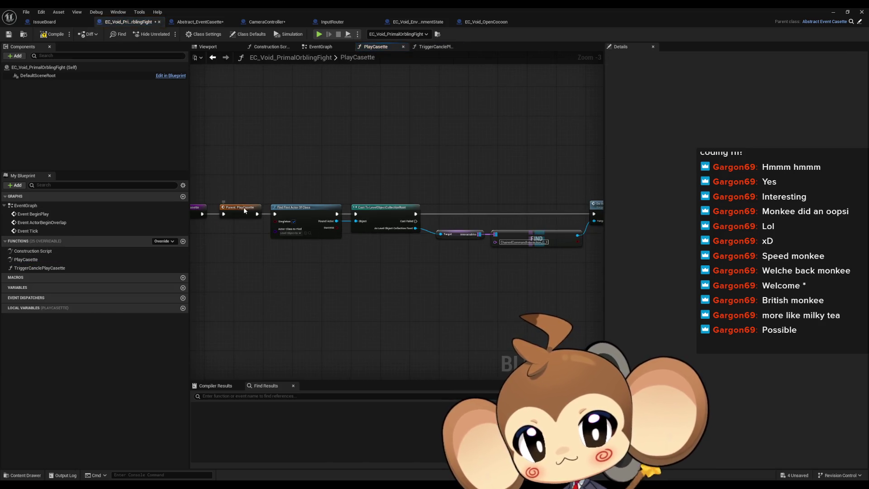
double_click(244, 209)
drag(270, 250, 278, 256)
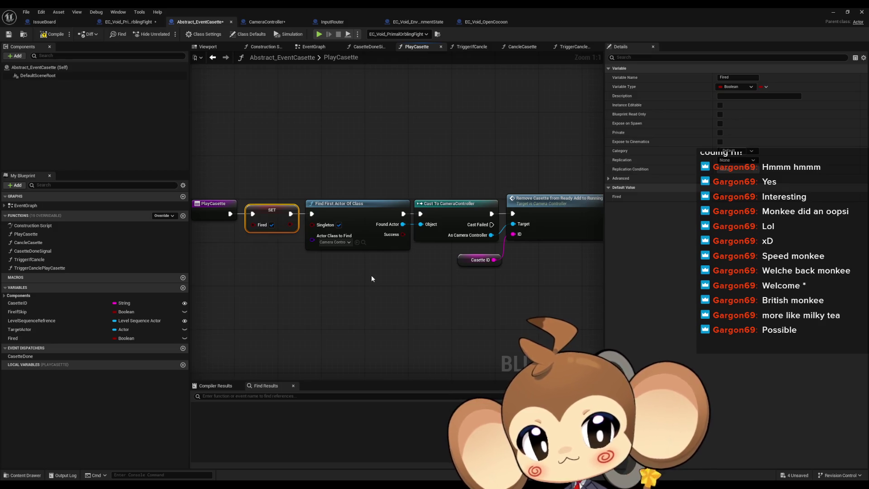
click(127, 23)
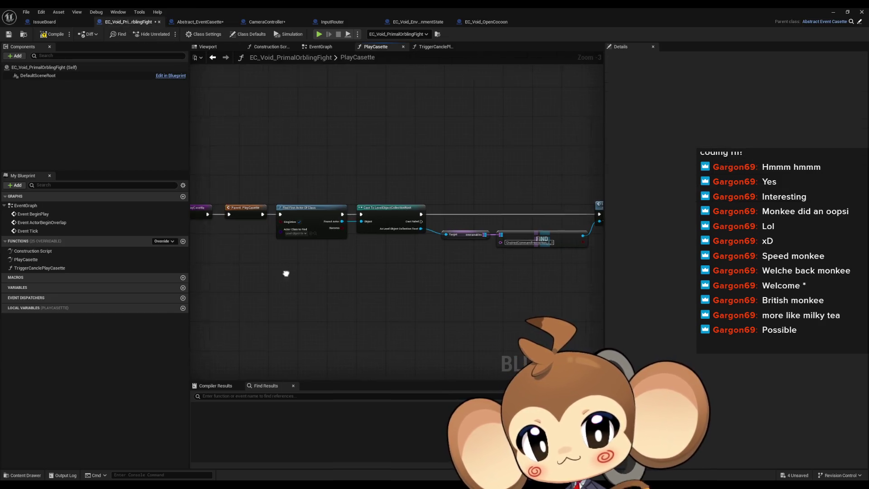
double_click(34, 268)
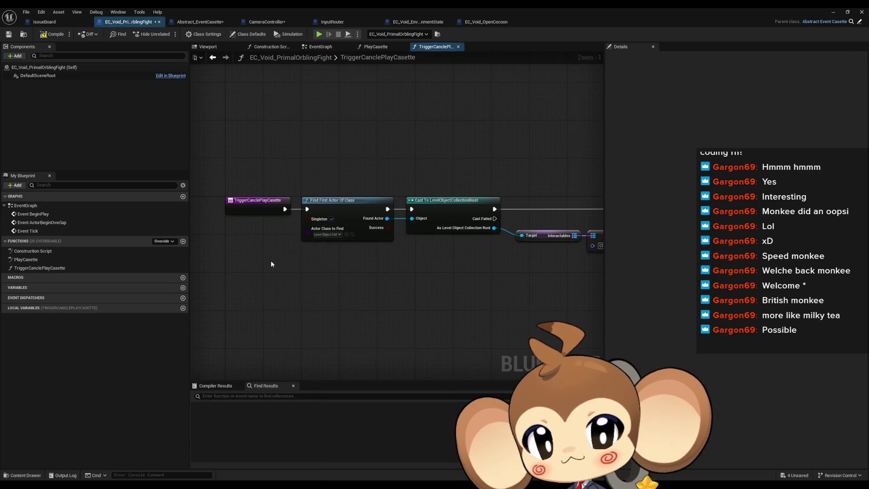
key(ctrl+v)
Wire SET Fired after the function entry and align it with the lookup nodes.
mouse_move(308, 266)
mouse_down()
mouse_move(307, 209)
mouse_move(274, 267)
mouse_up()
scroll(378, 247, down, 2)
drag(498, 258, 281, 245)
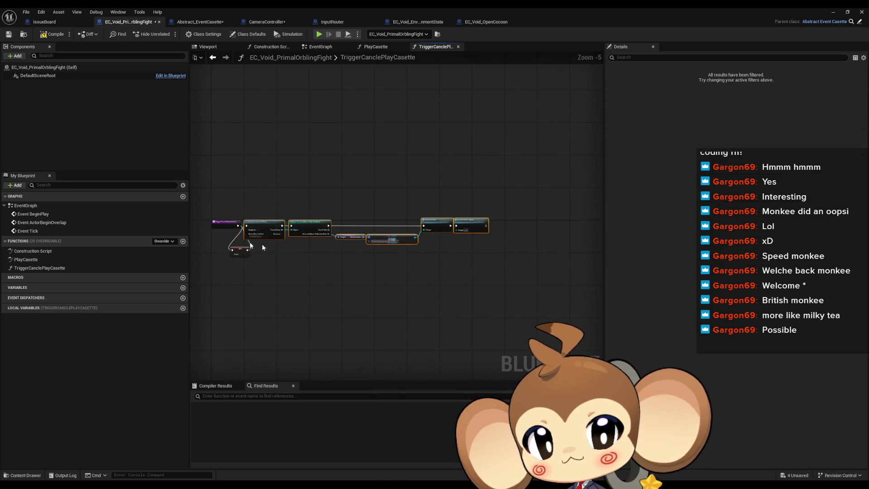
scroll(316, 204, up, 3)
mouse_move(316, 204)
mouse_down()
mouse_move(348, 283)
mouse_move(337, 269)
mouse_up()
ctrl+click(256, 267)
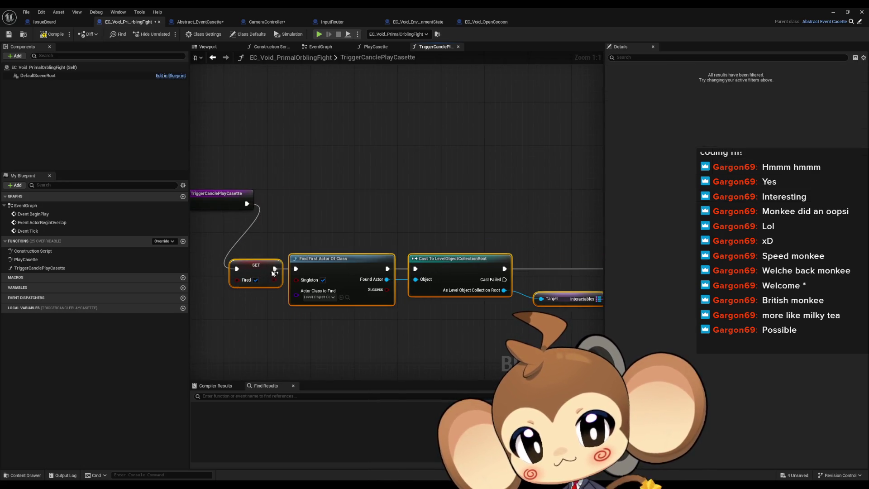
drag(256, 267, 284, 196)
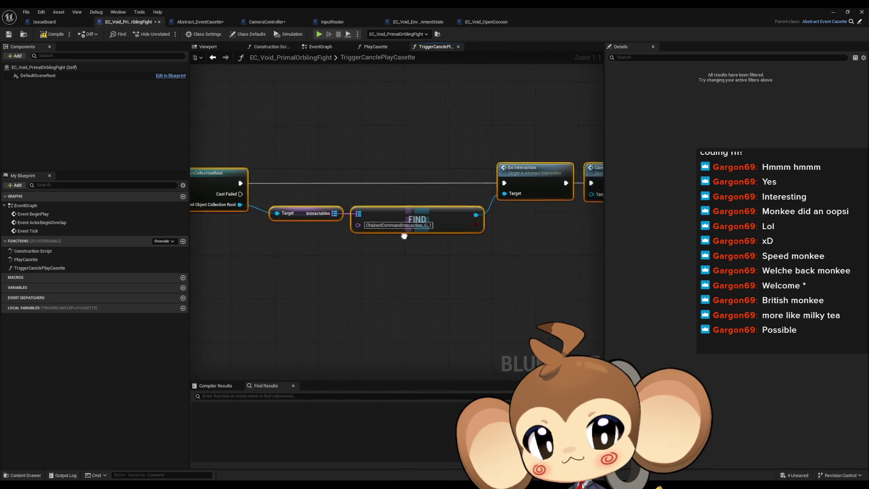
click(468, 266)
drag(467, 266, 407, 268)
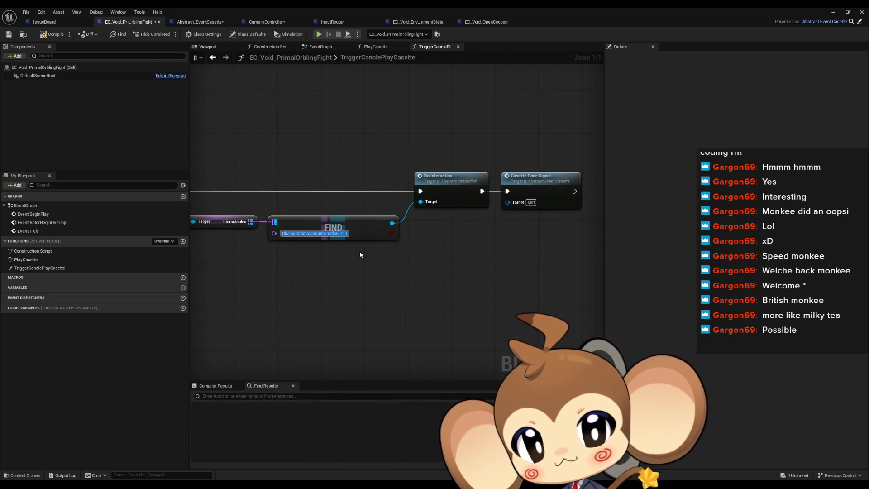
click(359, 255)
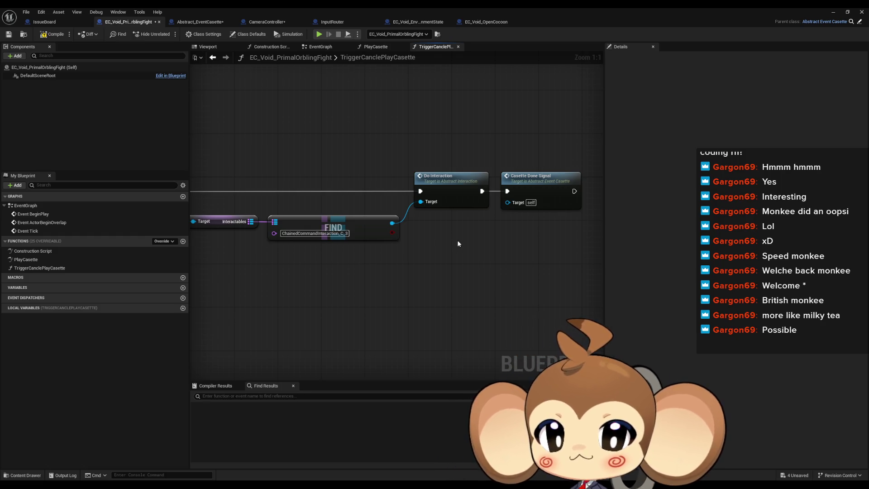
click(559, 177)
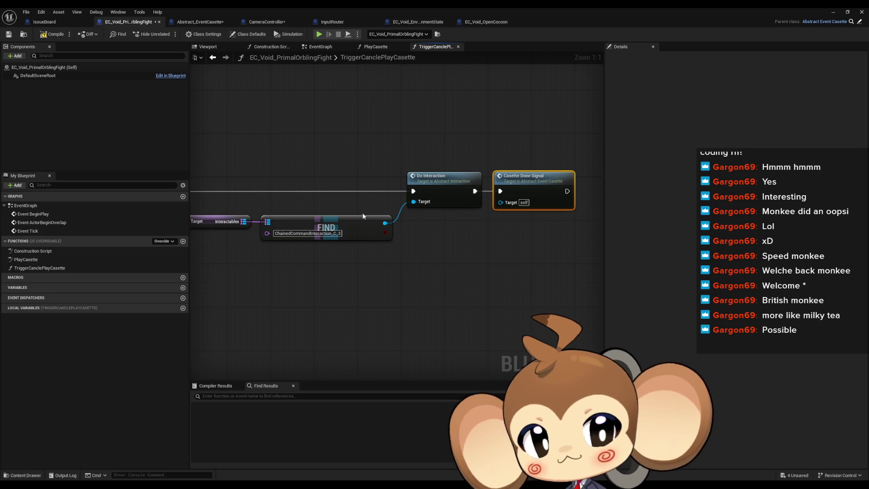
drag(424, 249, 446, 257)
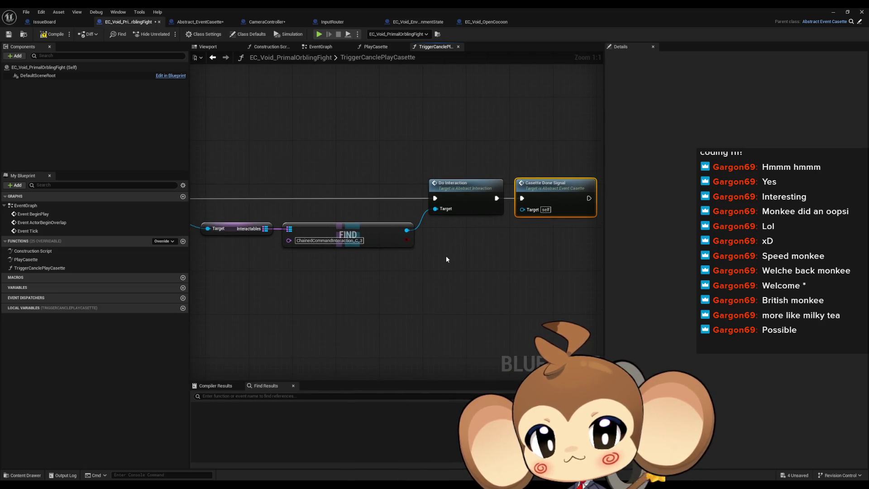
click(447, 257)
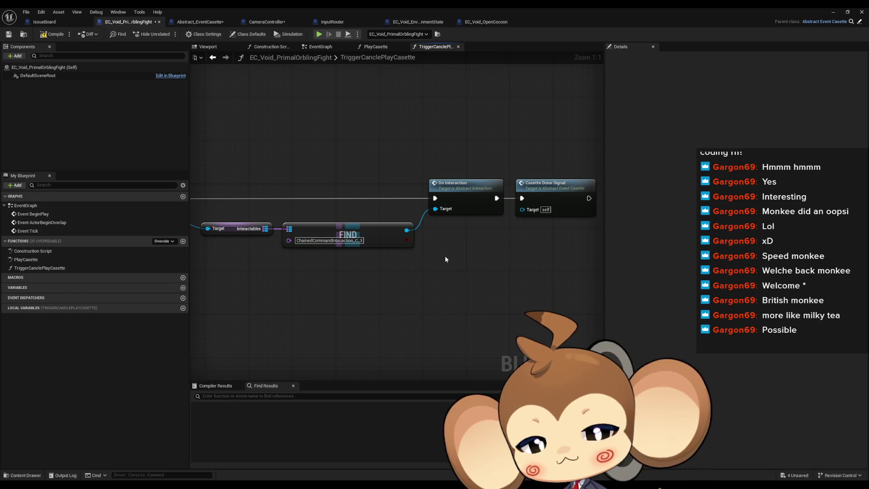
drag(538, 150, 587, 222)
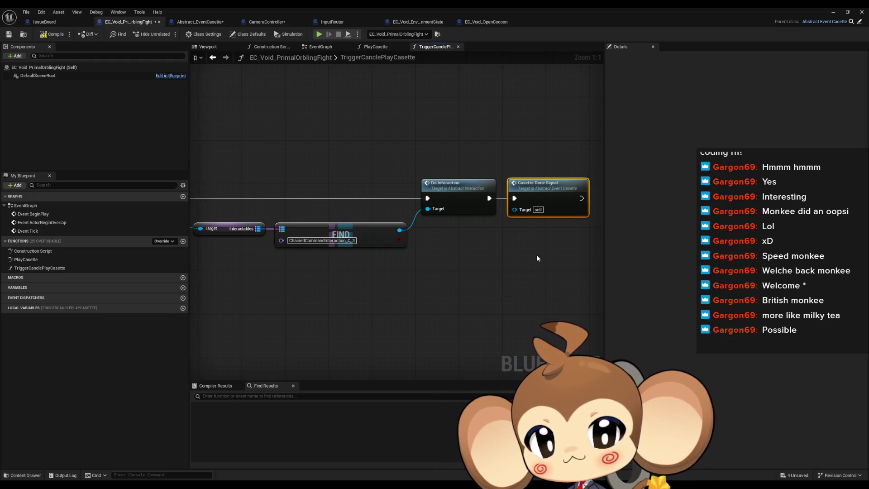
key(Delete)
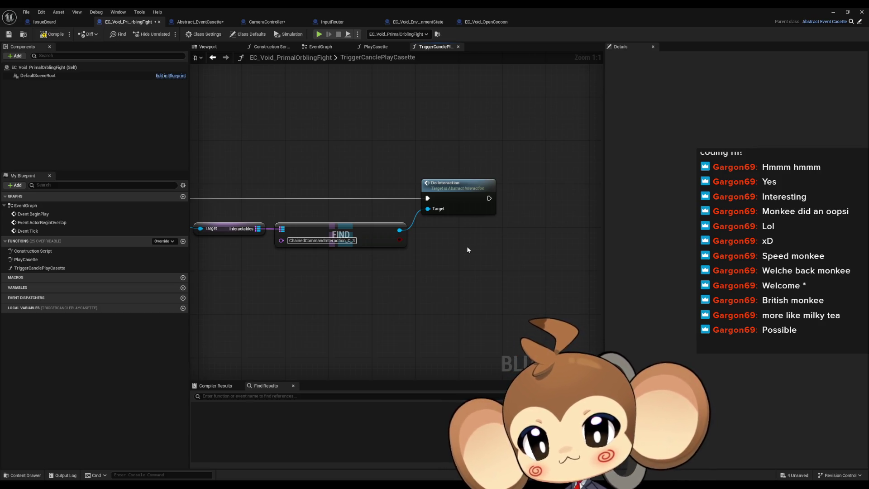
key(ctrl+z)
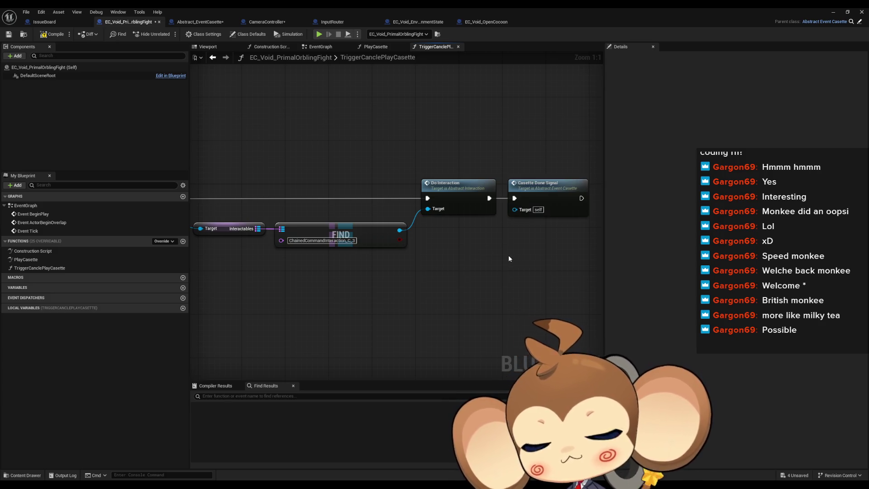
double_click(535, 185)
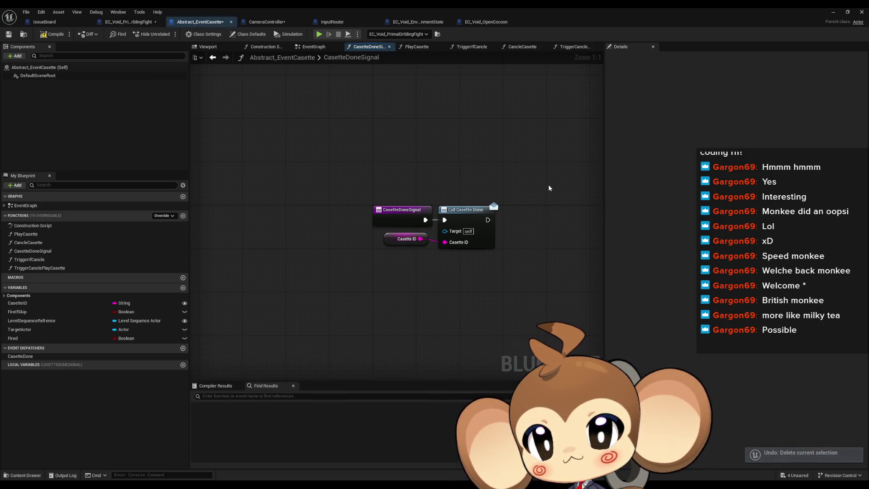
drag(454, 199, 507, 253)
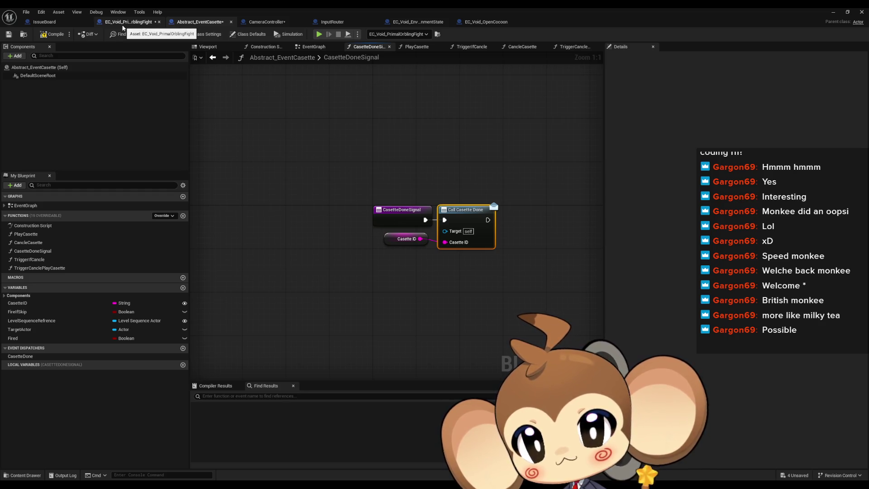
click(122, 25)
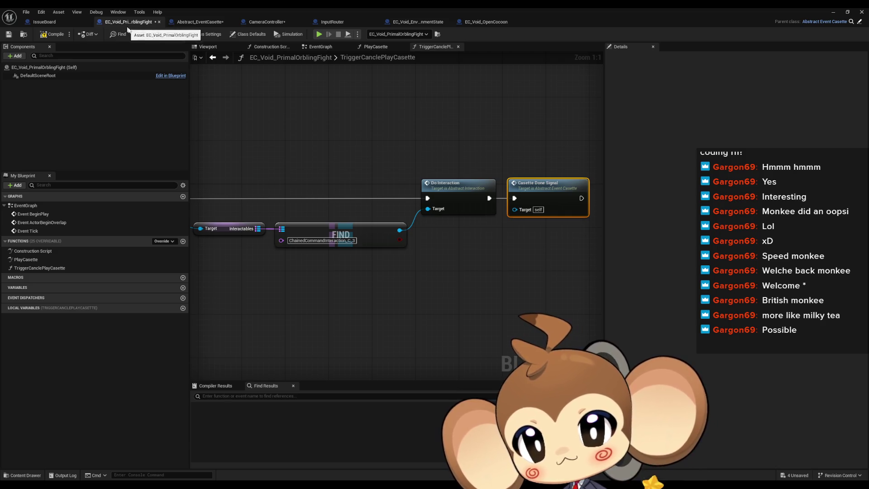
drag(330, 256, 602, 253)
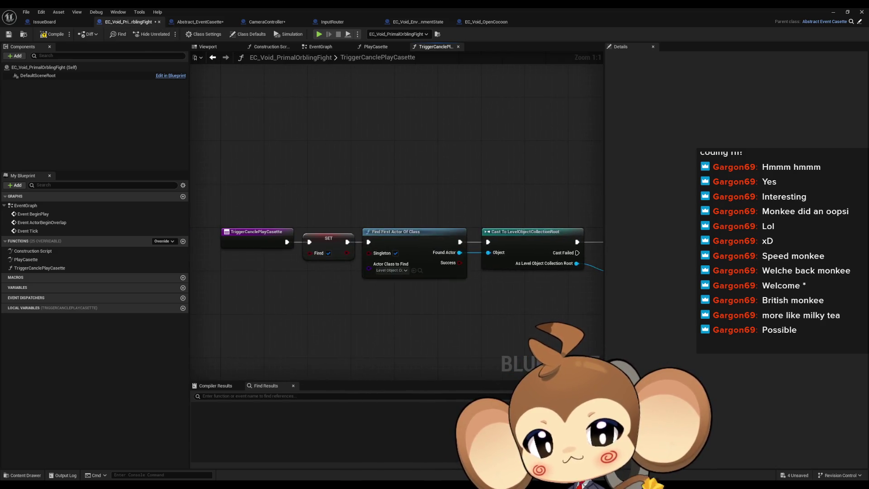
drag(448, 291, 164, 263)
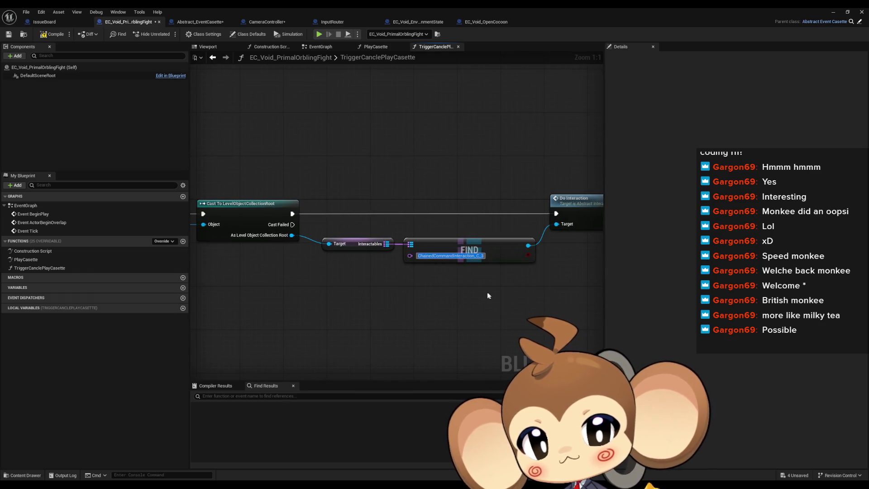
click(834, 12)
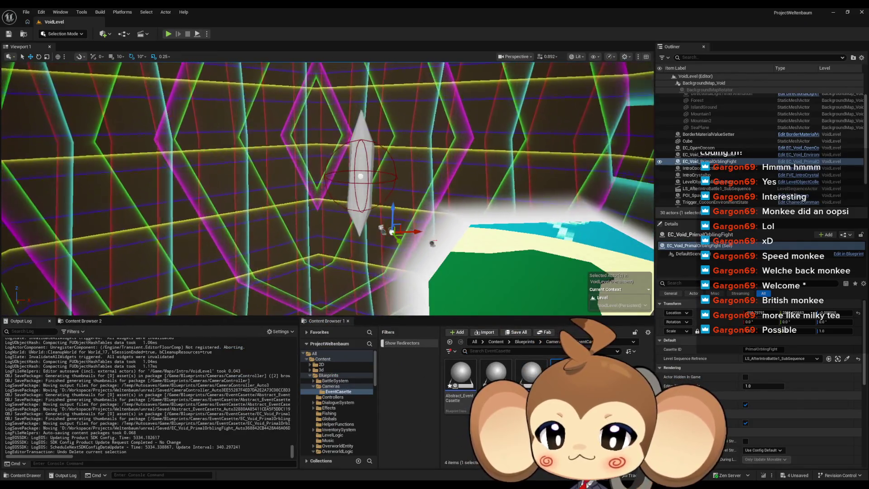
In Blueprints > OverworldLogic > Interactions > ChainedCommandInteraction, duplicate CCM_BossBattleStarter as CCM_BossBattleStarterNoExplosion.
click(329, 376)
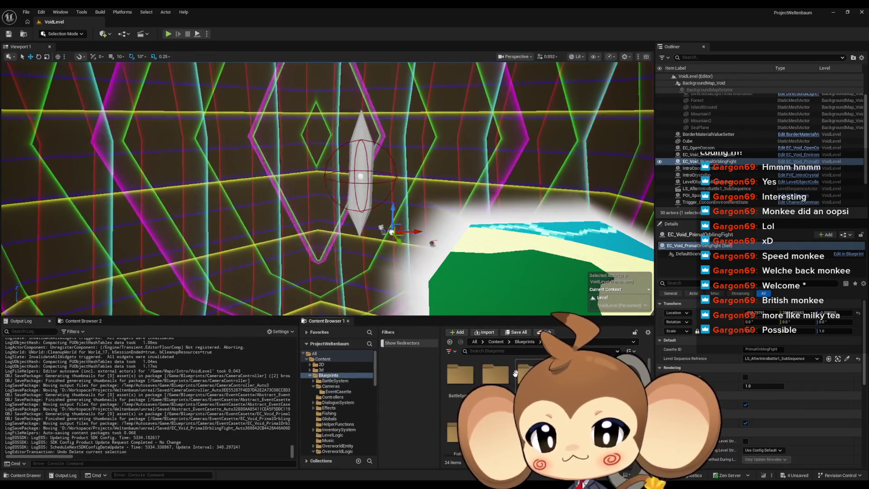
click(337, 452)
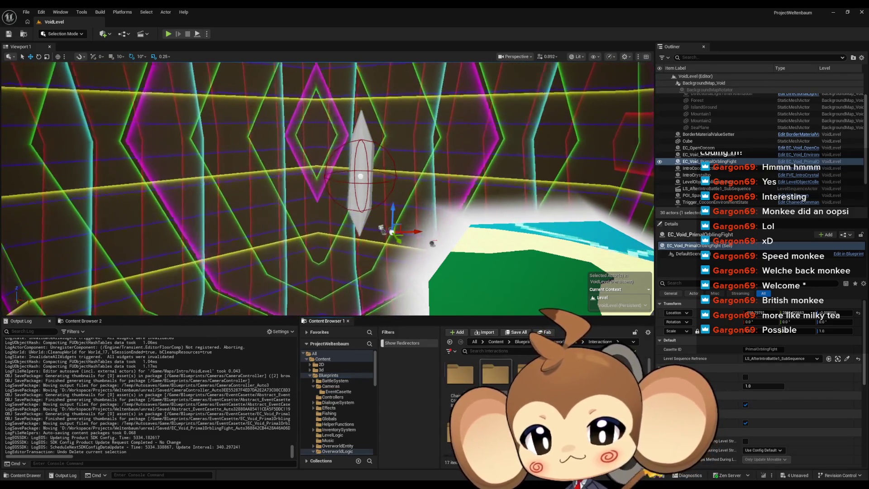
double_click(460, 378)
double_click(460, 378)
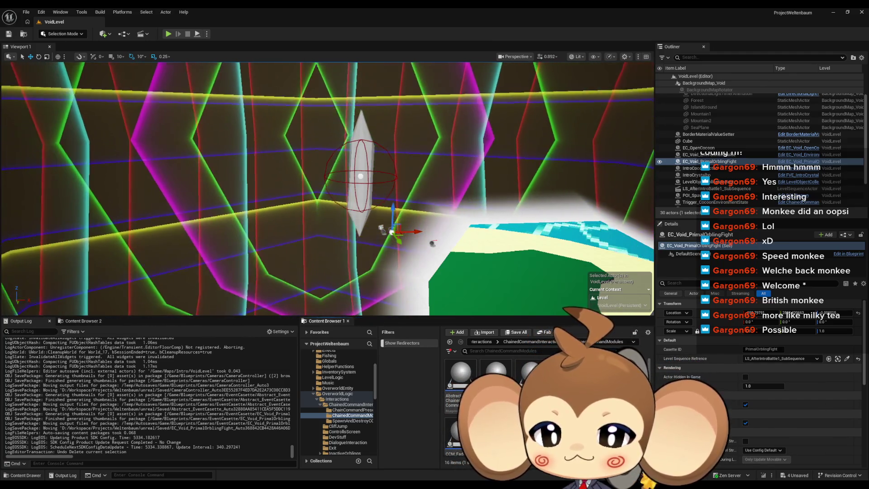
key(ctrl+d)
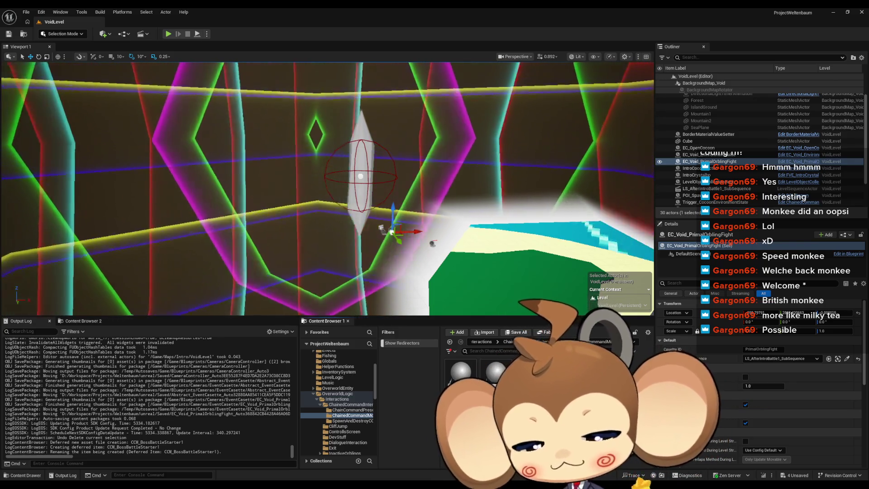
key(Return)
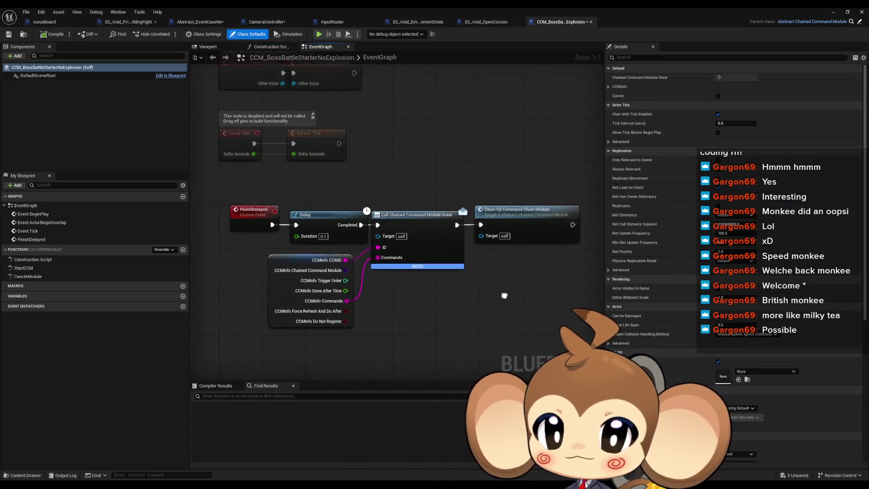
Inspect the copy's module nodes and CancleModule, then open the StartCCM function graph.
click(455, 265)
click(528, 227)
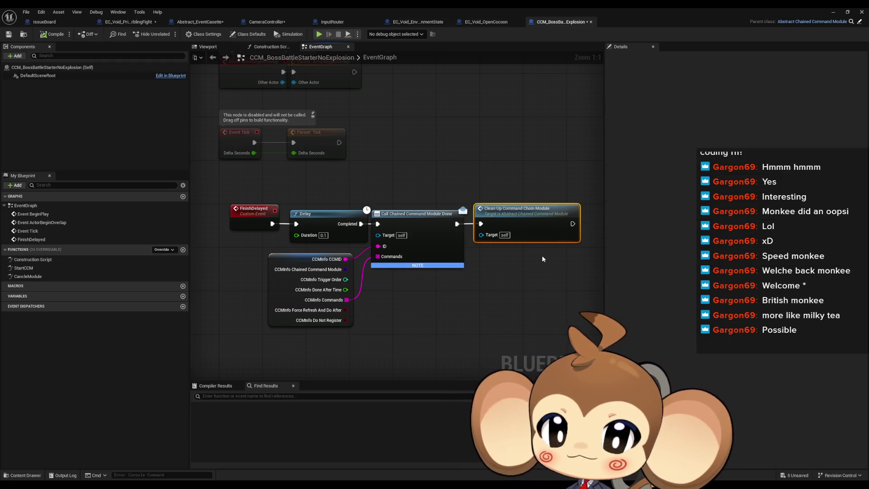
double_click(23, 269)
click(32, 277)
double_click(32, 276)
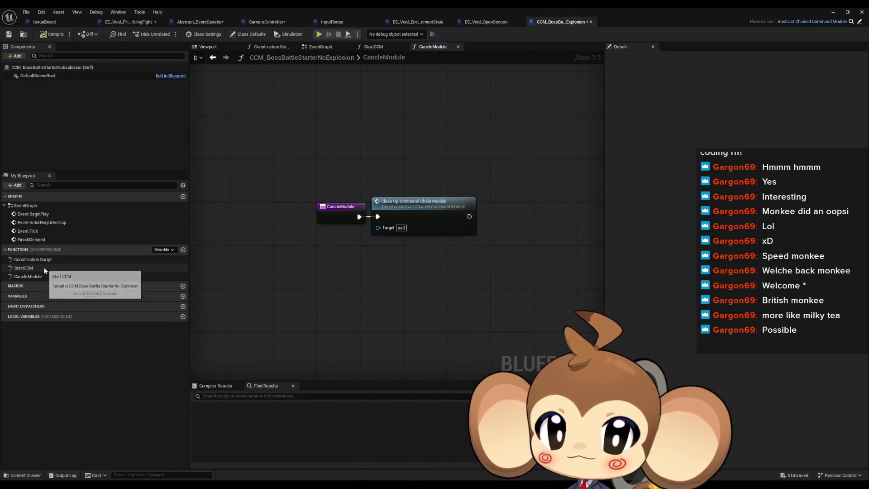
double_click(23, 268)
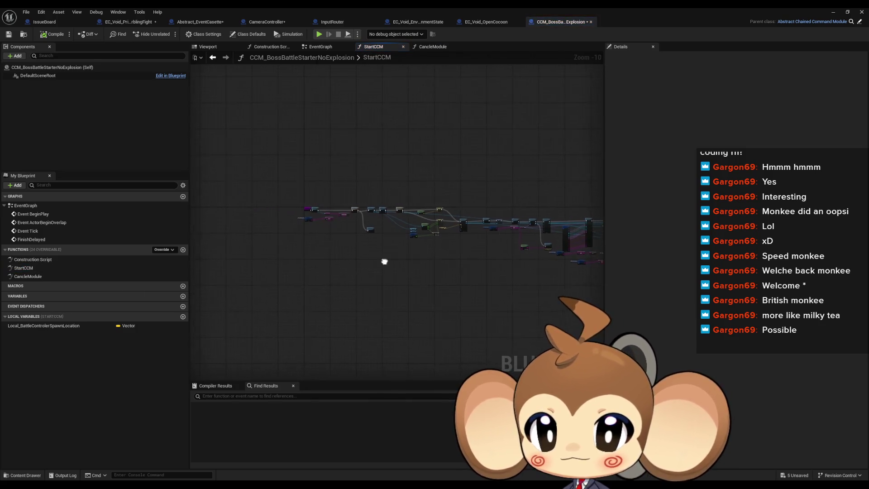
scroll(424, 265, up, 2)
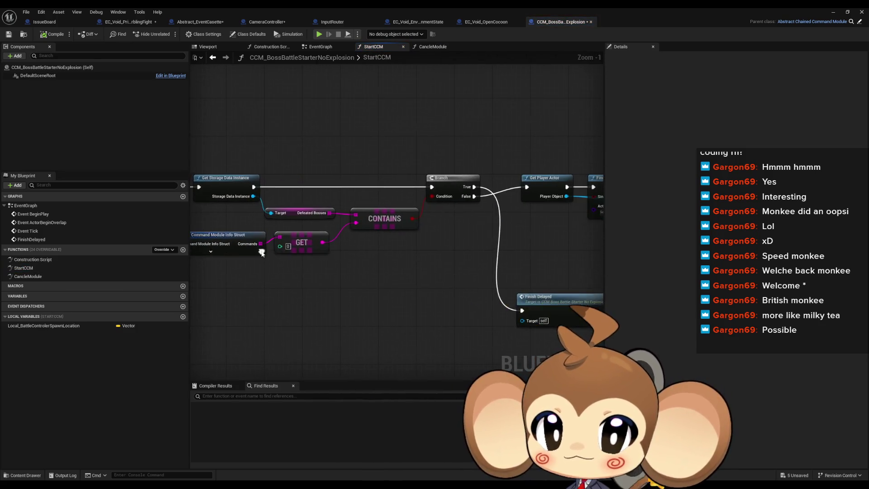
scroll(362, 263, down, 2)
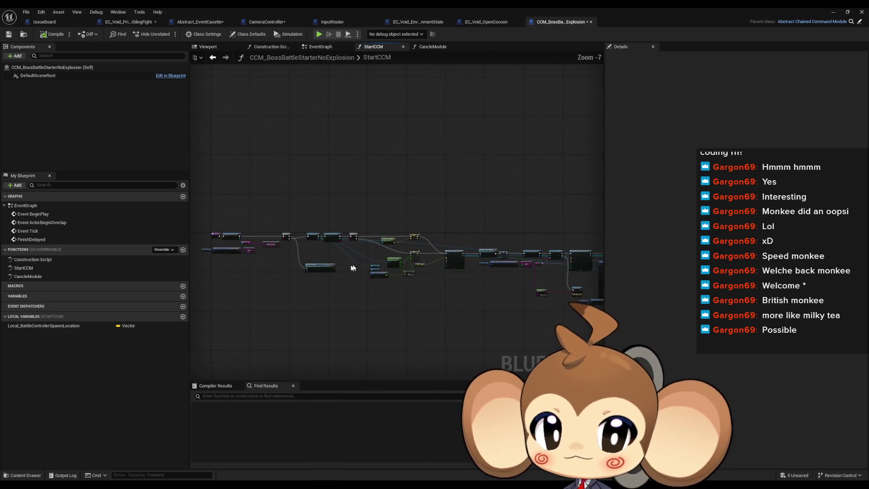
scroll(313, 262, up, 2)
Pan StartCCM to show the Sequence, Branch, Prepare Battle and Finish Delayed nodes.
click(326, 285)
drag(351, 304, 527, 331)
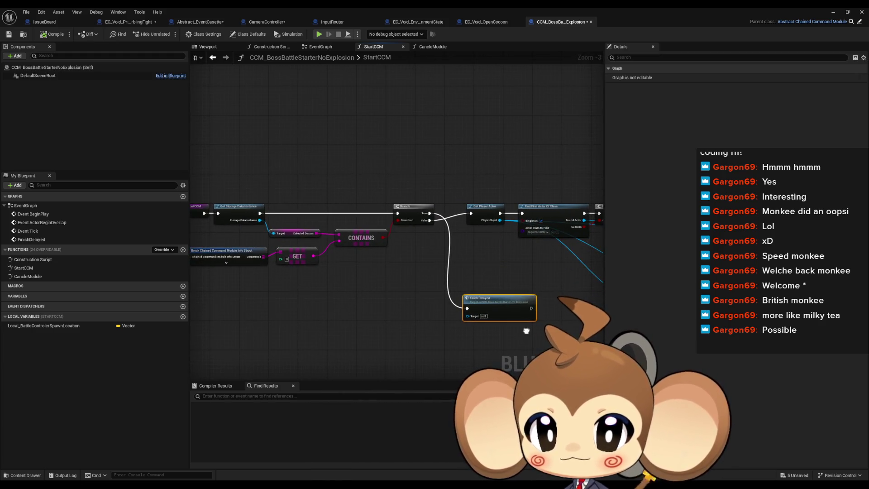
scroll(264, 305, down, 2)
scroll(301, 303, up, 4)
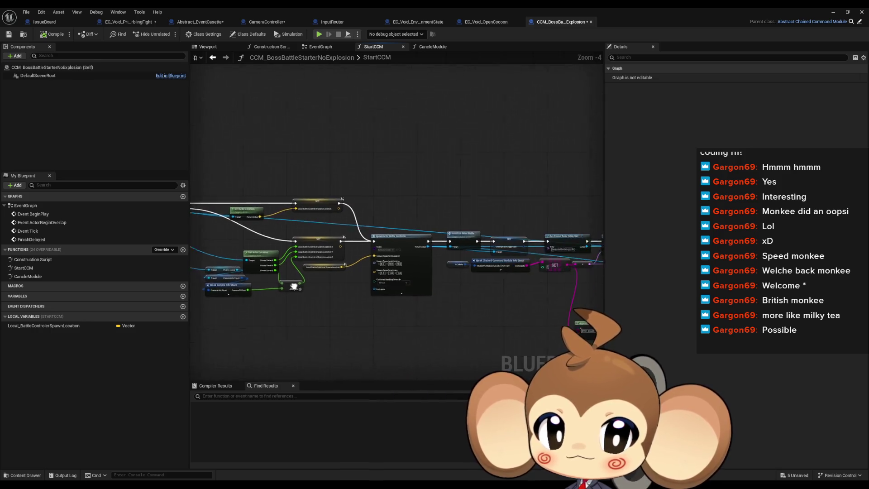
scroll(319, 265, down, 2)
drag(436, 262, 267, 230)
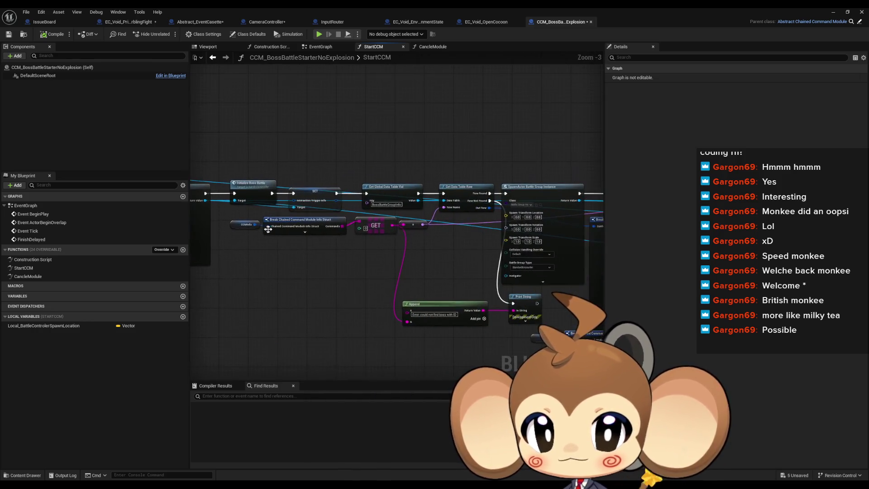
mouse_move(370, 244)
mouse_down()
mouse_move(324, 272)
mouse_move(255, 335)
mouse_move(282, 190)
mouse_move(299, 188)
mouse_up()
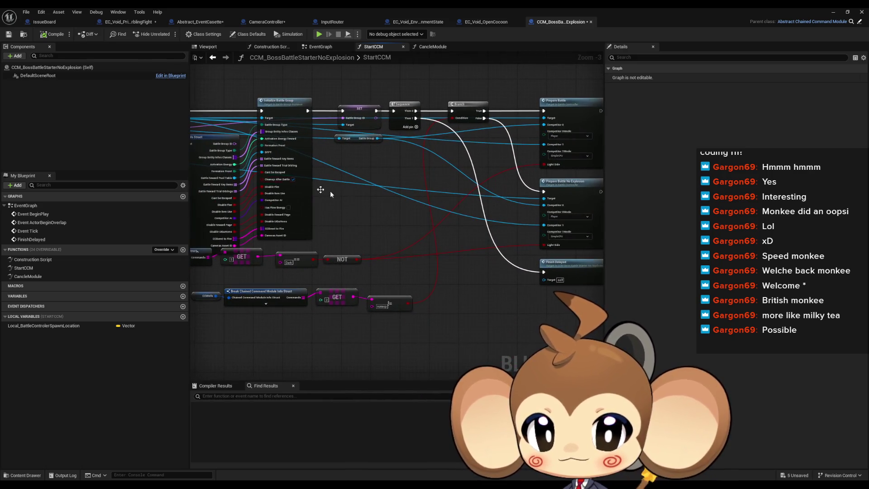
drag(437, 266, 471, 272)
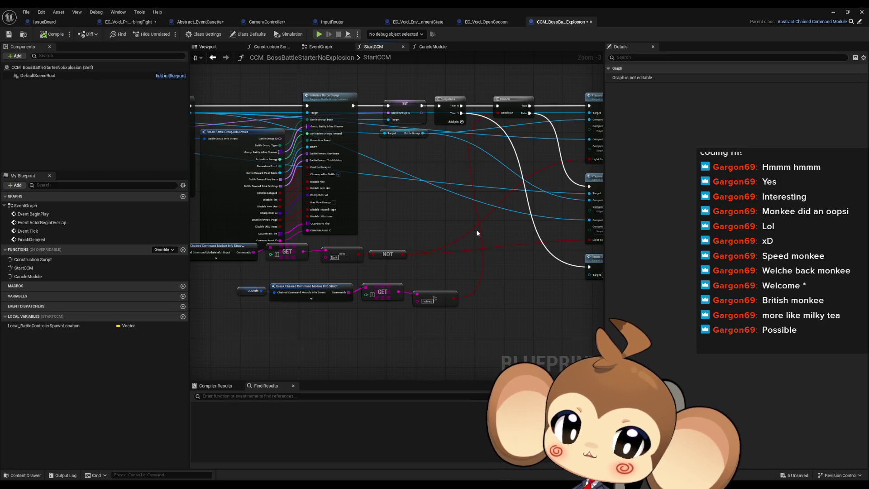
drag(518, 99, 399, 133)
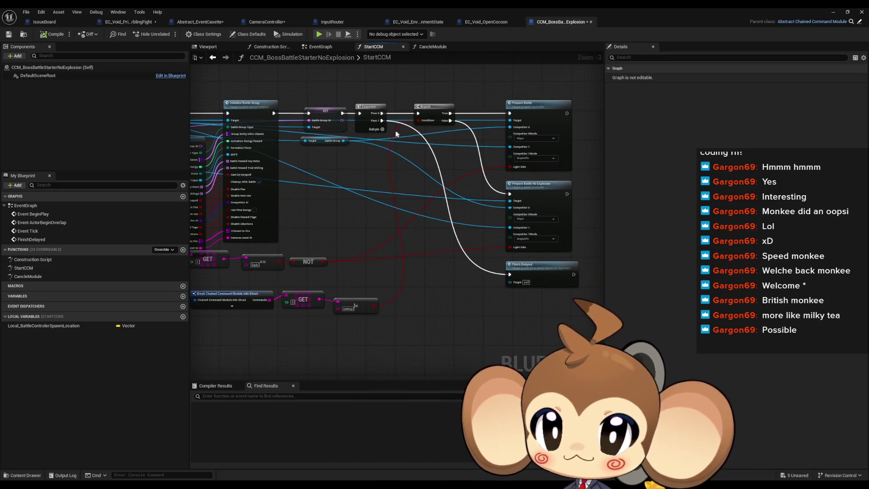
Wire the execution flow from SET into Prepare Battle No Explosion, then into Finish Delayed.
mouse_move(341, 115)
mouse_down()
mouse_move(417, 136)
mouse_move(509, 195)
mouse_move(508, 113)
mouse_up()
mouse_move(382, 121)
mouse_down()
mouse_move(510, 149)
mouse_move(510, 194)
mouse_up()
mouse_move(567, 194)
mouse_down()
mouse_move(572, 204)
mouse_move(509, 274)
mouse_up()
double_click(515, 7)
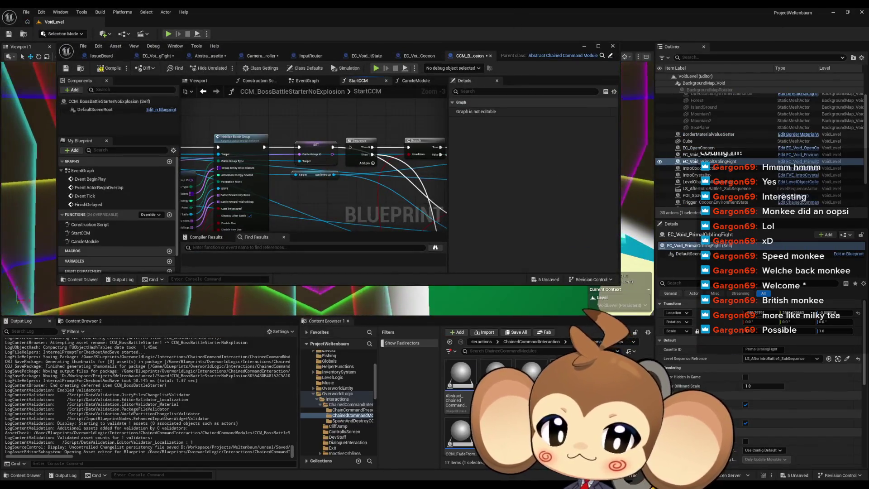
Connect Prepare Battle to Finish Delayed and delete Sequence, Branch and Prepare Battle No Explosion.
drag(451, 39, 589, 22)
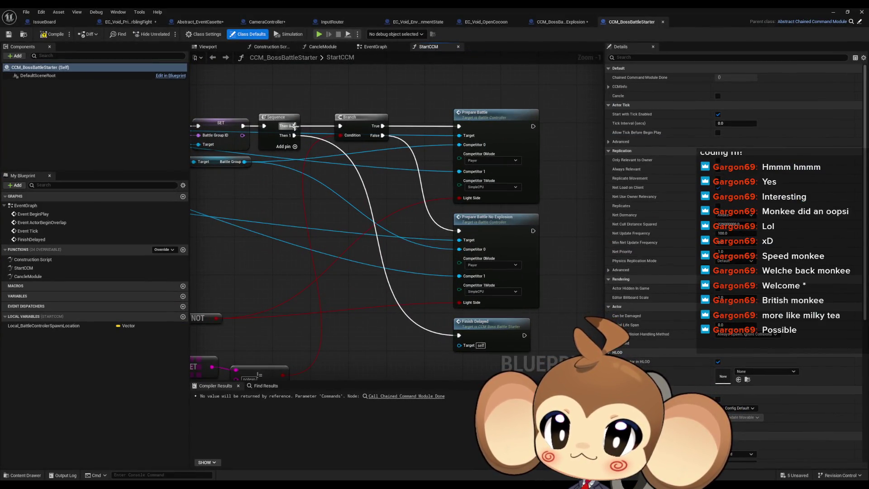
mouse_move(294, 126)
mouse_down()
mouse_move(193, 129)
mouse_move(325, 132)
mouse_up()
click(360, 148)
mouse_move(598, 128)
mouse_down()
mouse_move(597, 181)
mouse_move(476, 253)
mouse_move(439, 333)
mouse_up()
drag(272, 95, 366, 184)
key(Delete)
click(471, 259)
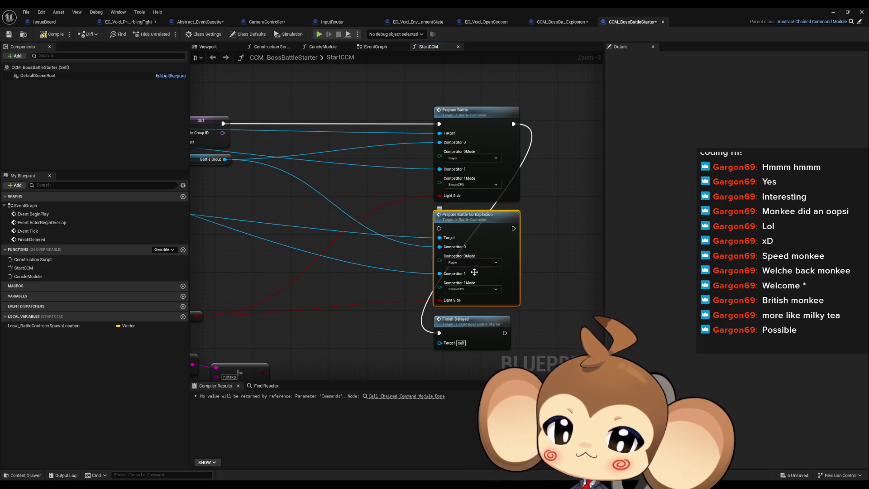
key(Delete)
Tidy the graph: Prepare Battle next to SET, Finish Delayed beside it, struct-break nodes moved up.
drag(541, 117, 364, 114)
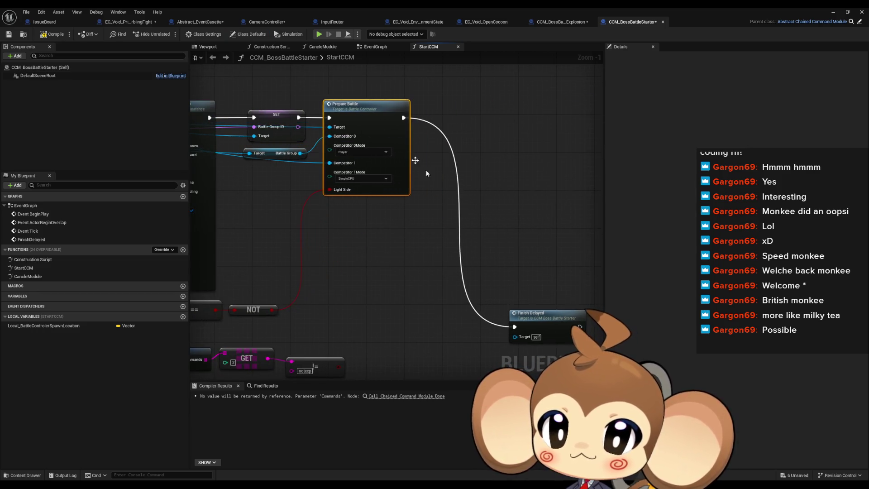
drag(548, 322, 460, 112)
drag(415, 271, 504, 214)
scroll(504, 214, down, 1)
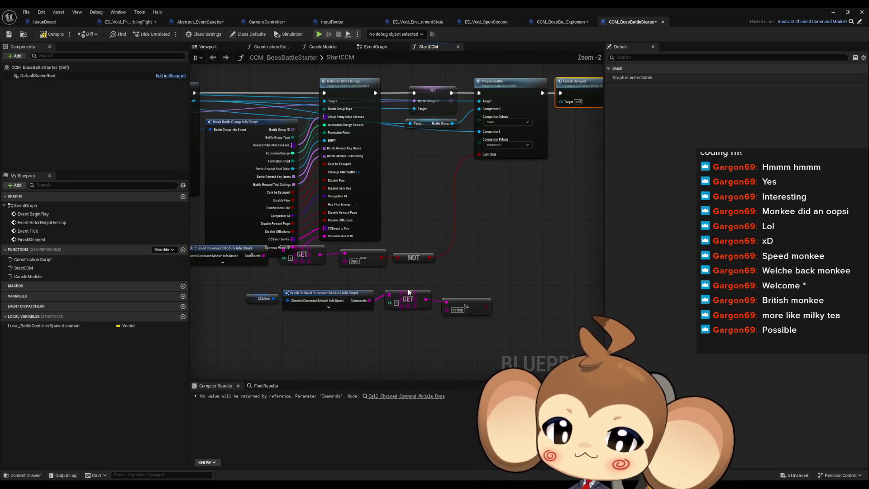
mouse_move(279, 302)
mouse_down()
mouse_move(254, 301)
mouse_move(181, 255)
mouse_up()
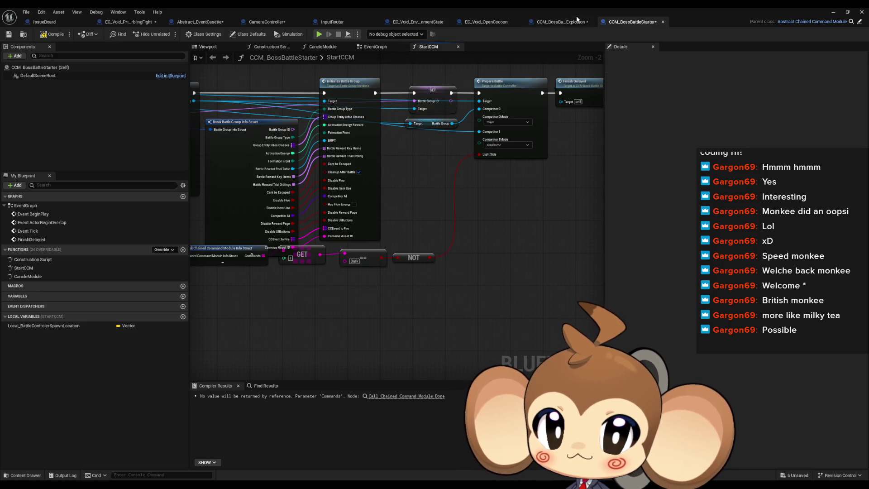
click(564, 21)
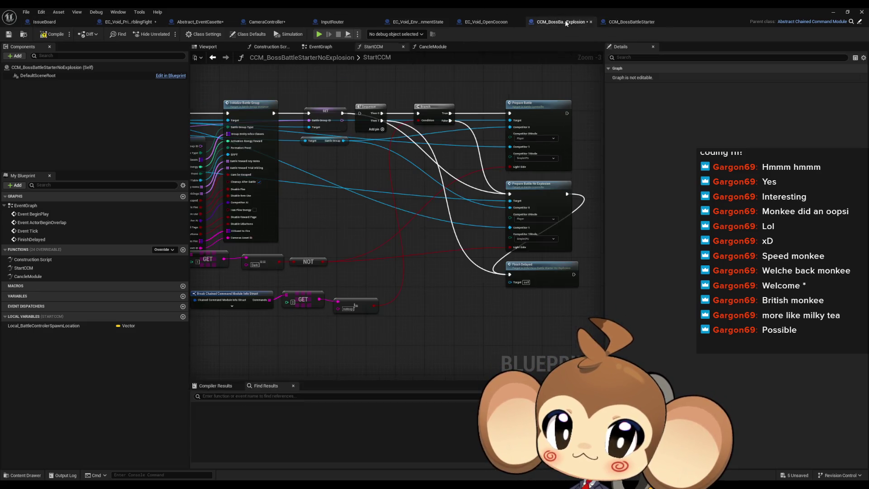
Delete Sequence, Branch and Prepare Battle, moving Prepare Battle No Explosion and Finish Delayed beside SET.
click(369, 107)
key(Delete)
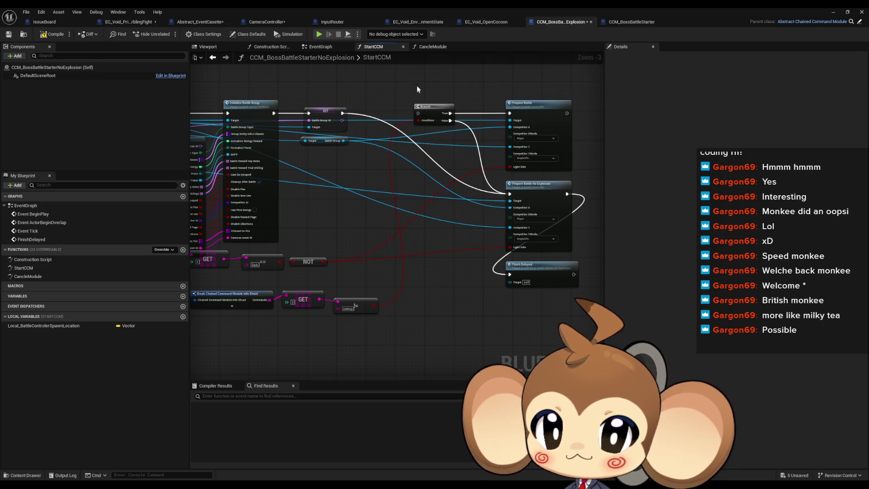
click(434, 107)
key(Delete)
click(535, 120)
key(Delete)
drag(538, 189, 391, 108)
drag(537, 265, 462, 105)
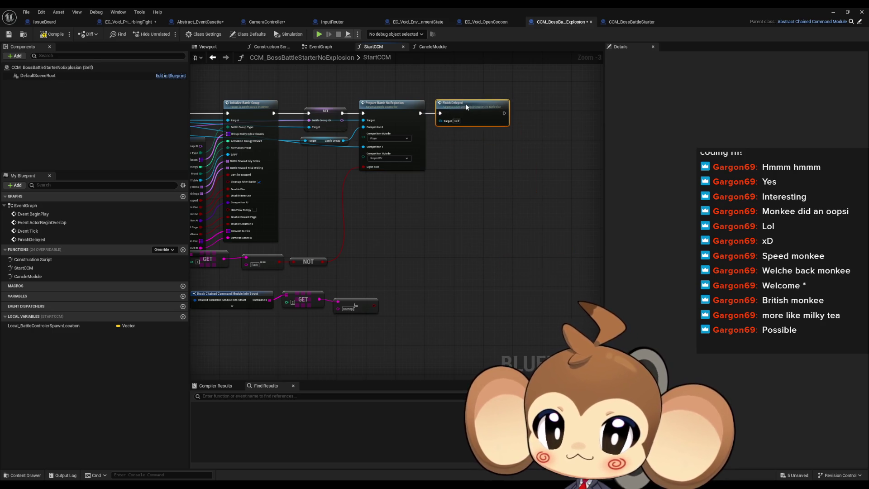
Delete the unused lower Break struct, GET and == comparison nodes.
drag(258, 258, 402, 255)
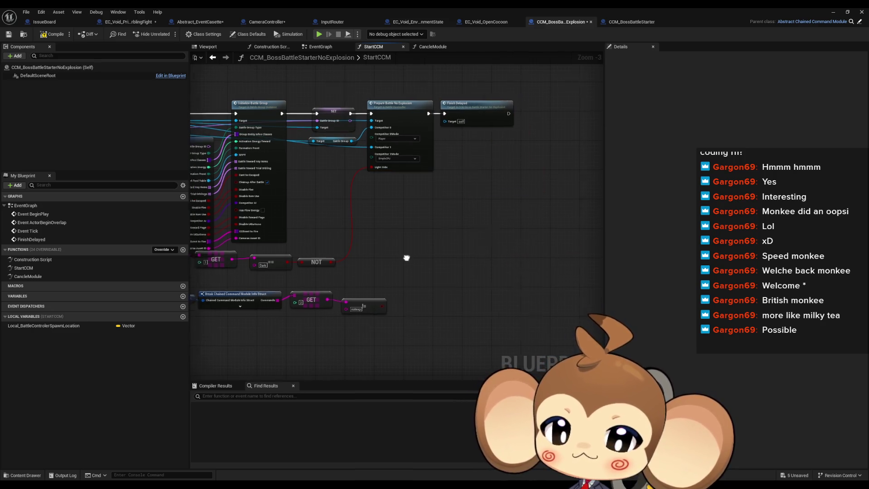
drag(480, 317, 326, 280)
key(Delete)
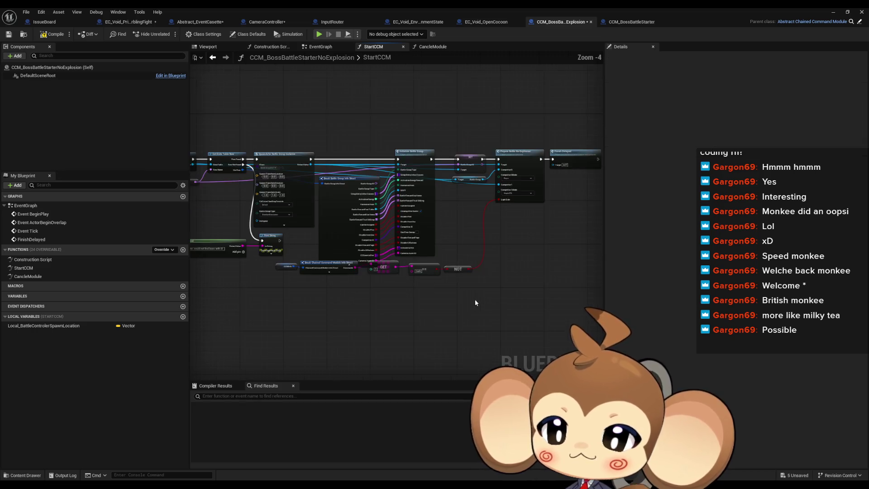
scroll(470, 162, down, 1)
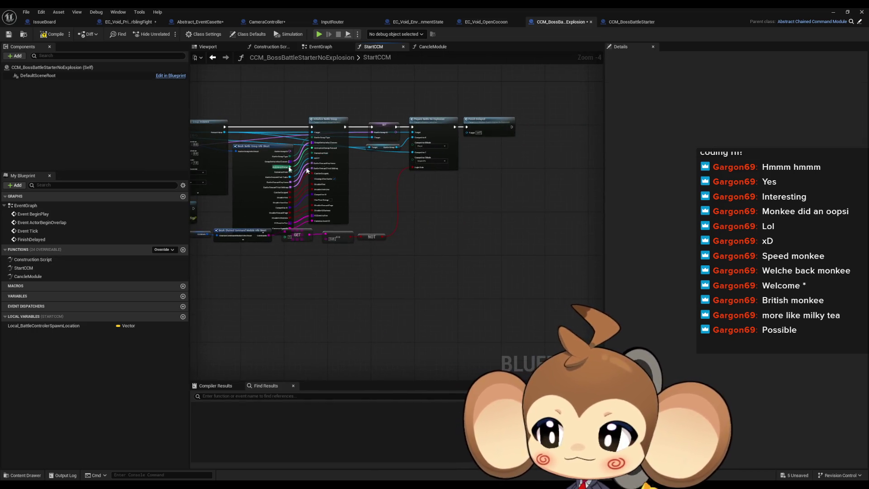
drag(390, 178, 353, 205)
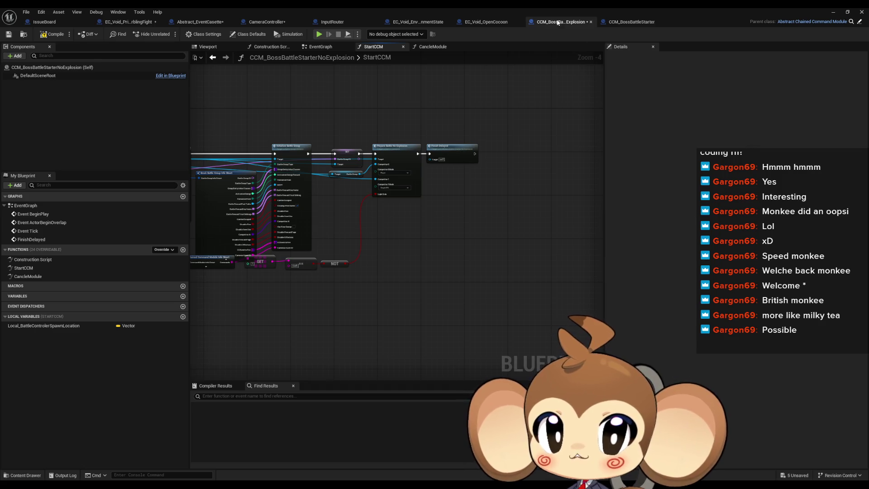
double_click(507, 8)
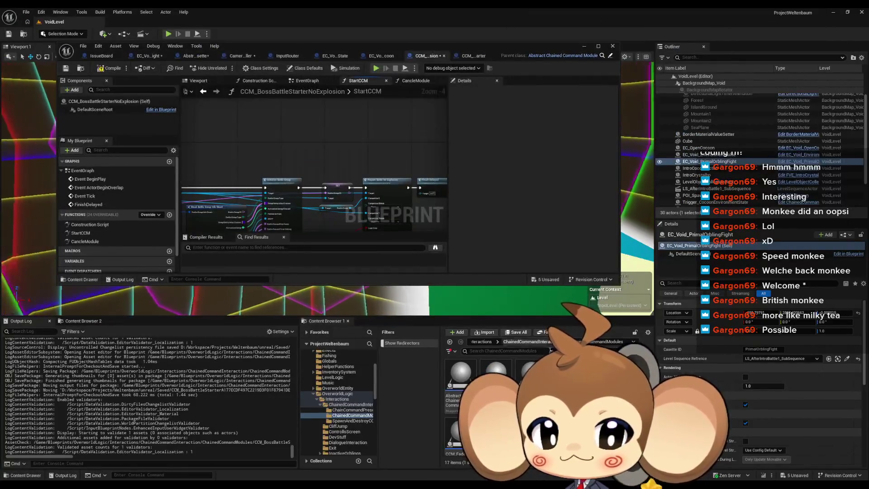
Open CCP_BossFight from the ChainCommandPresets folder and inspect its payload index nodes.
click(550, 342)
double_click(463, 385)
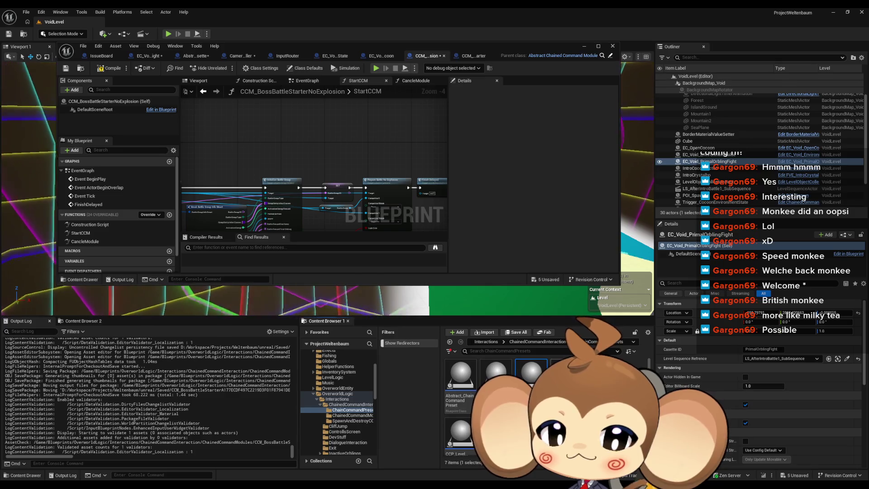
click(496, 375)
double_click(496, 375)
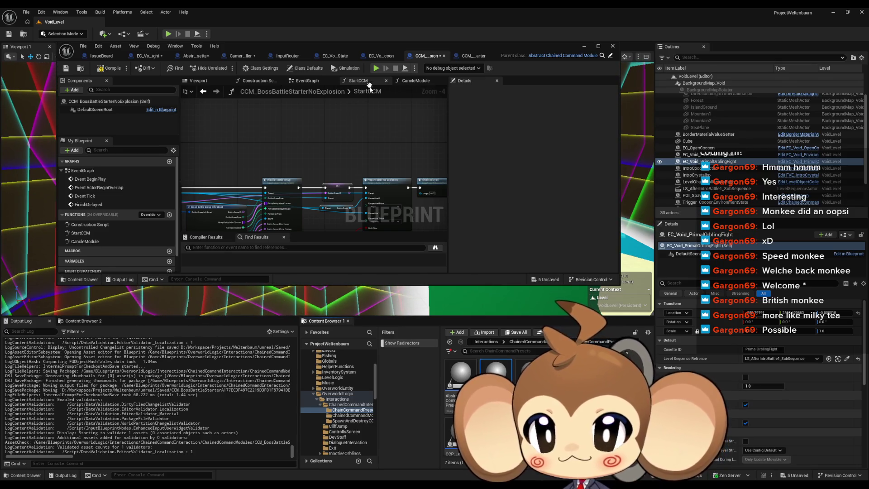
scroll(411, 207, down, 5)
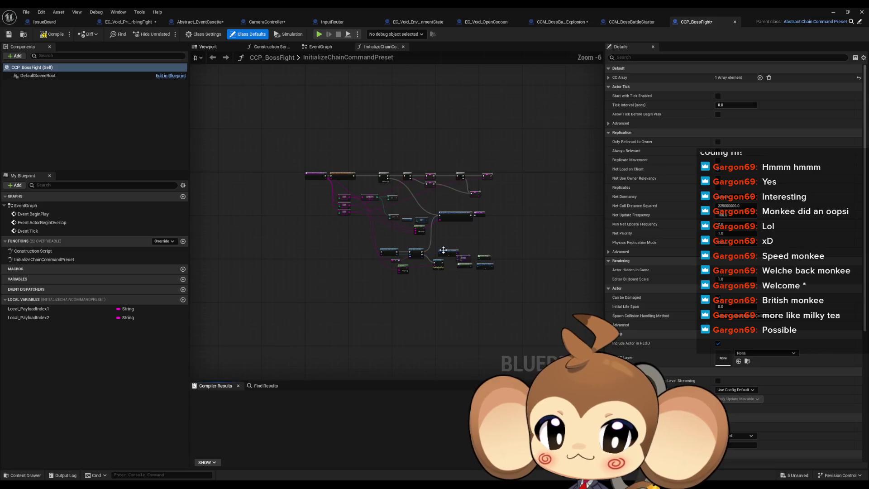
scroll(467, 251, up, 3)
scroll(453, 235, up, 2)
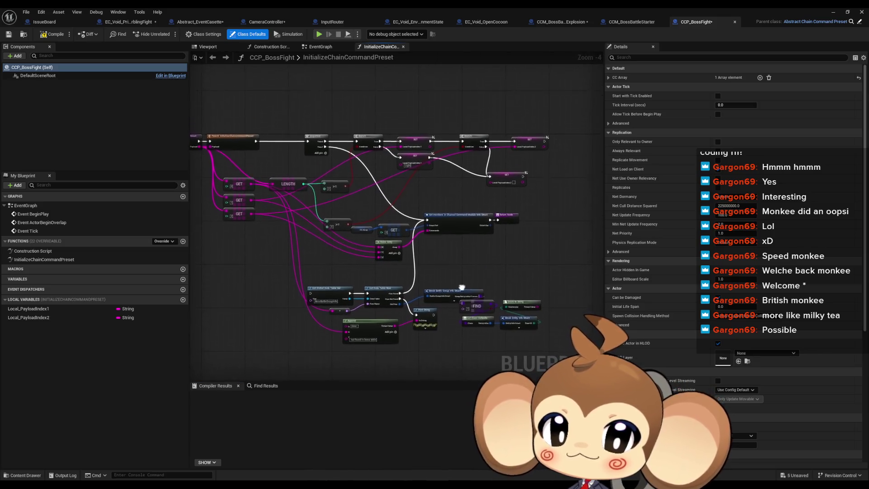
mouse_move(438, 213)
mouse_down()
mouse_move(518, 246)
mouse_move(577, 231)
mouse_up()
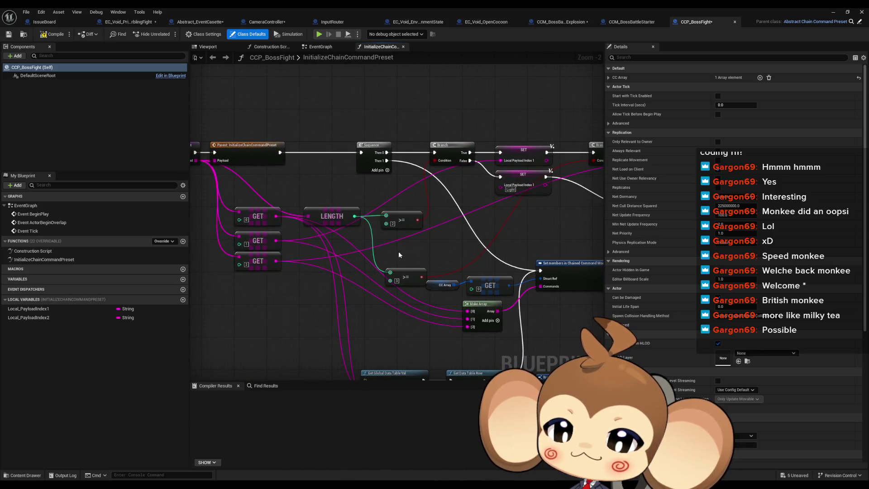
mouse_move(490, 250)
mouse_down()
mouse_move(421, 272)
mouse_move(415, 282)
mouse_move(355, 285)
mouse_move(395, 269)
mouse_up()
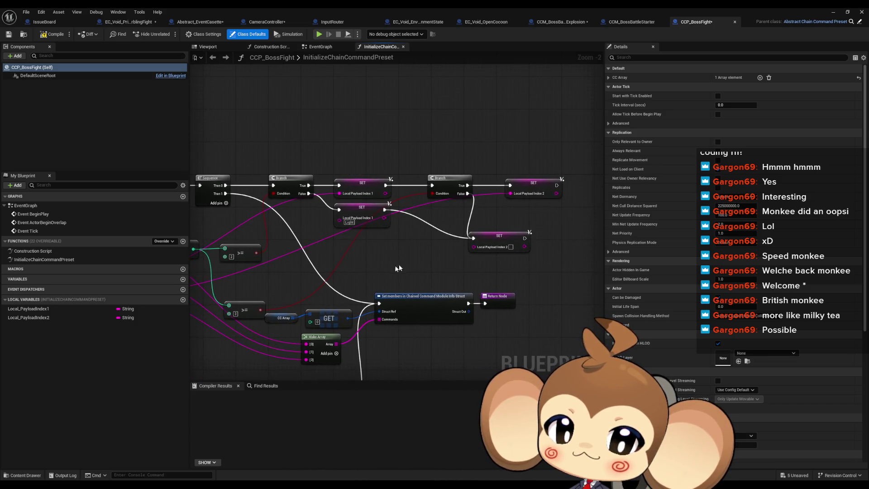
click(506, 240)
drag(477, 309, 448, 271)
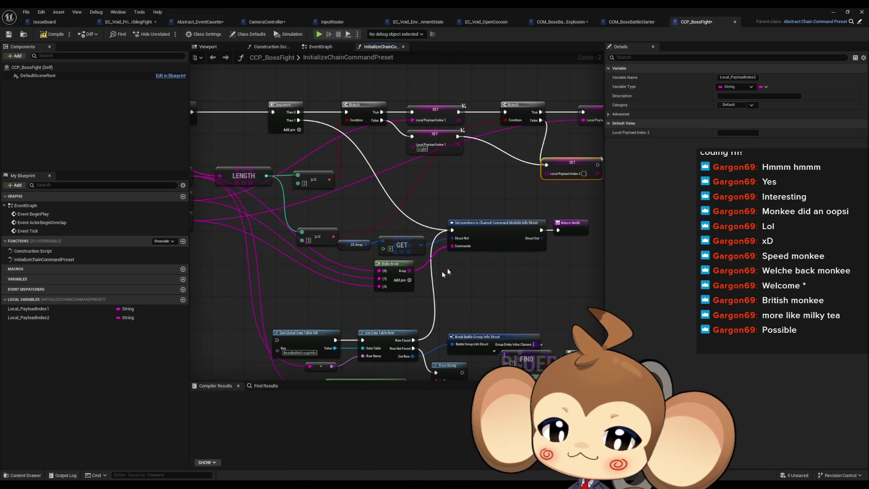
Remove the third element pin from the command Make Array, leaving two entries.
right_click(388, 288)
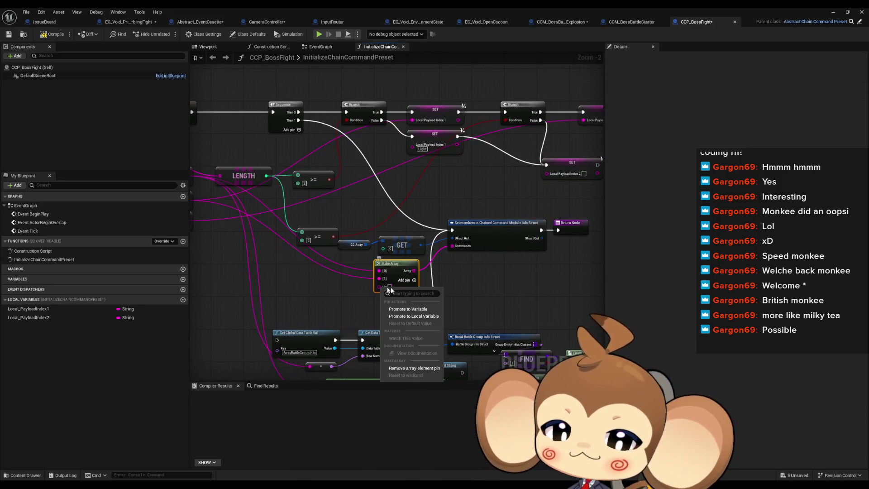
click(414, 369)
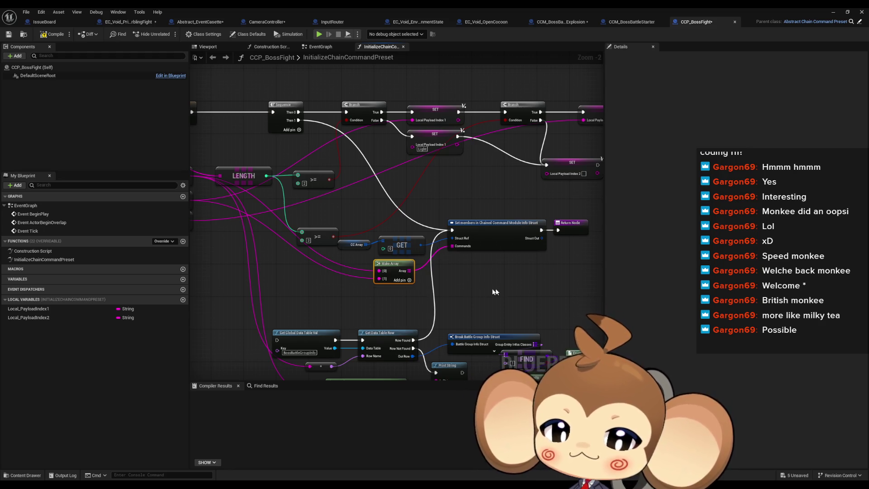
scroll(449, 289, down, 3)
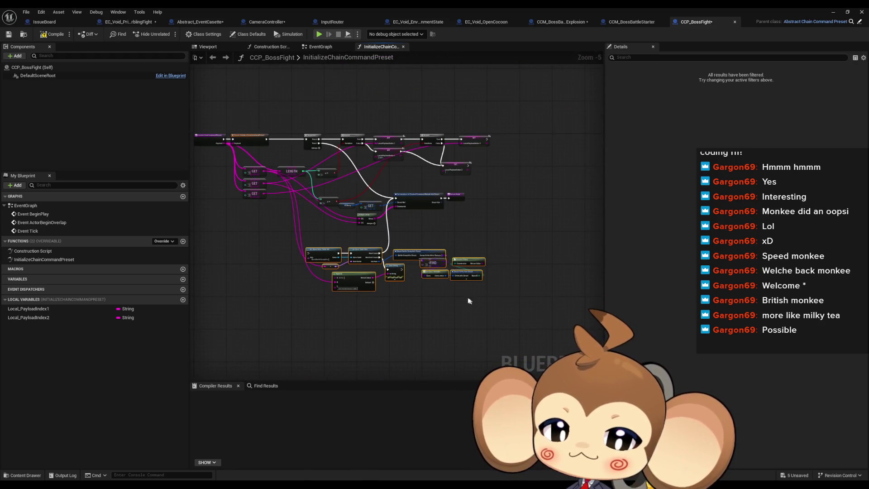
scroll(400, 243, up, 2)
drag(372, 238, 489, 324)
drag(415, 248, 533, 218)
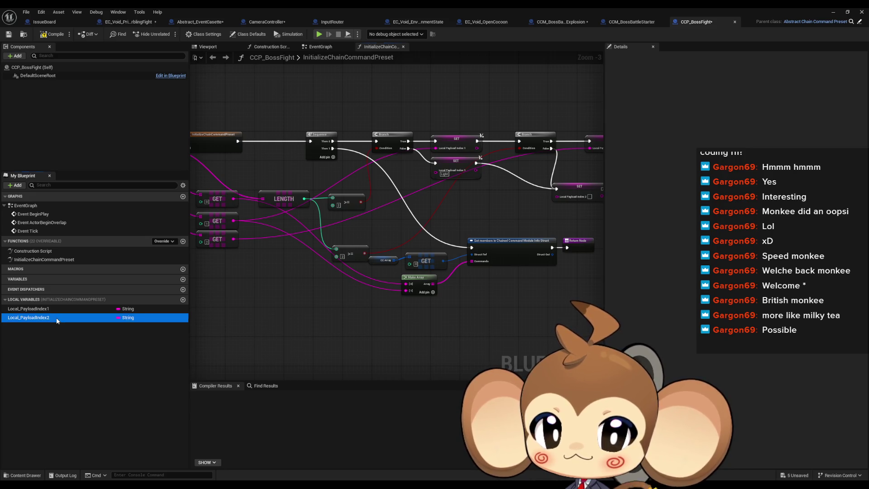
Delete the Local_PayloadIndex2 variable and the unused >= 3 comparison node.
click(55, 318)
key(Delete)
mouse_move(369, 252)
mouse_down()
mouse_move(324, 266)
mouse_move(332, 273)
mouse_up()
key(Delete)
Add a Local_PayloadIndex1 getter and wire it into Make Array pin [1].
drag(28, 309, 401, 295)
click(361, 312)
drag(365, 320, 401, 319)
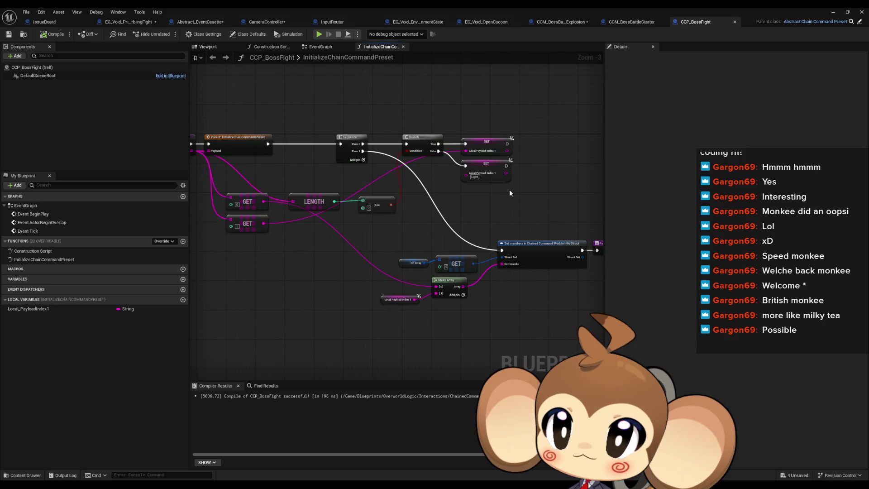
click(628, 24)
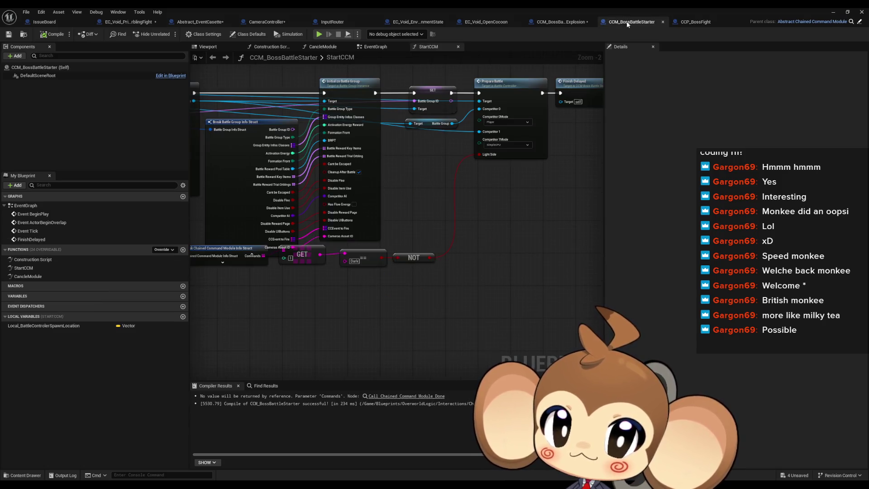
Save all modified blueprints with File > Save All, then select Trigger_PrimalOrblingFight.
click(562, 23)
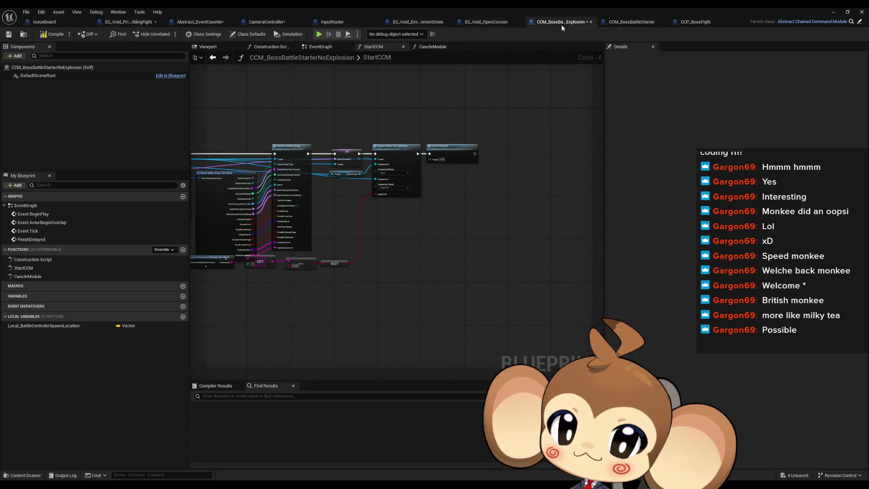
click(484, 23)
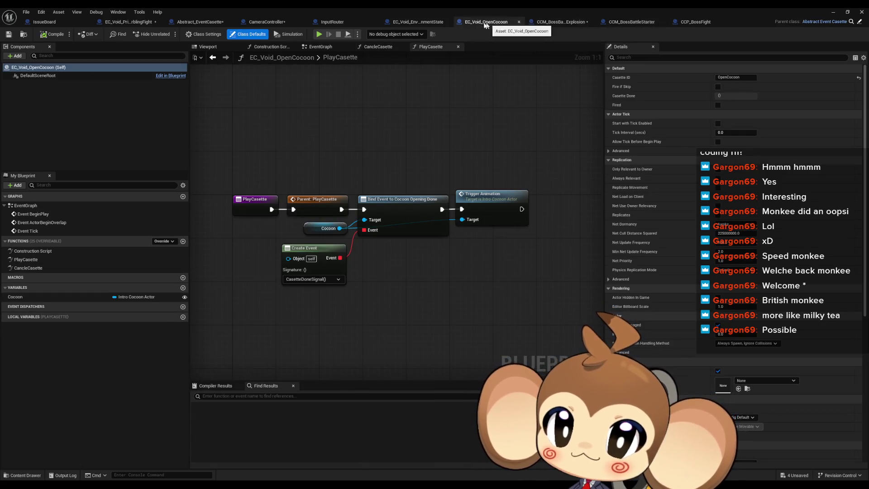
click(424, 21)
double_click(414, 13)
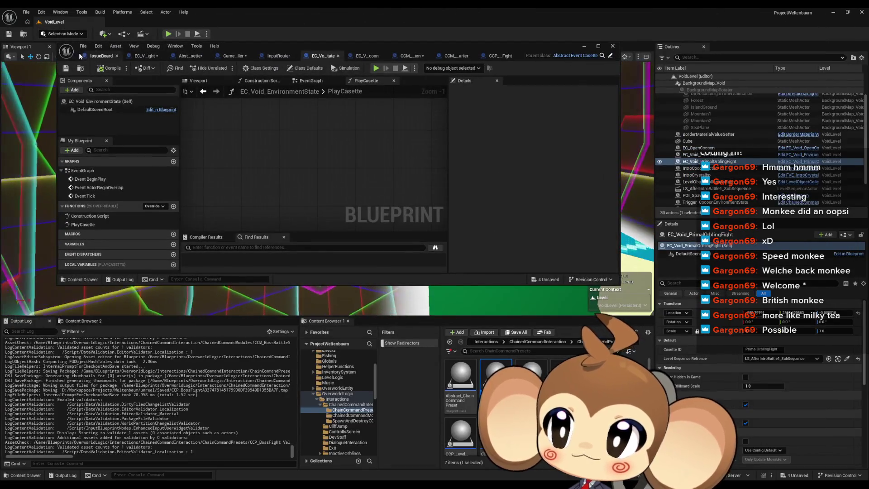
click(25, 12)
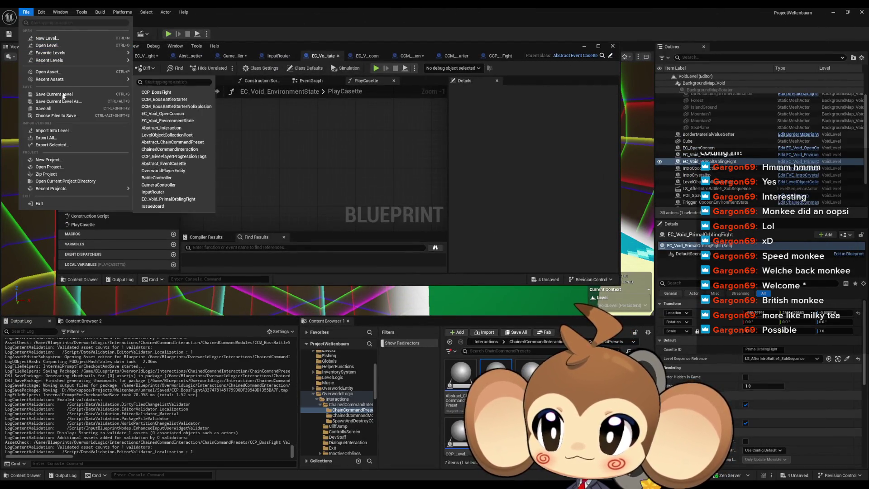
click(63, 108)
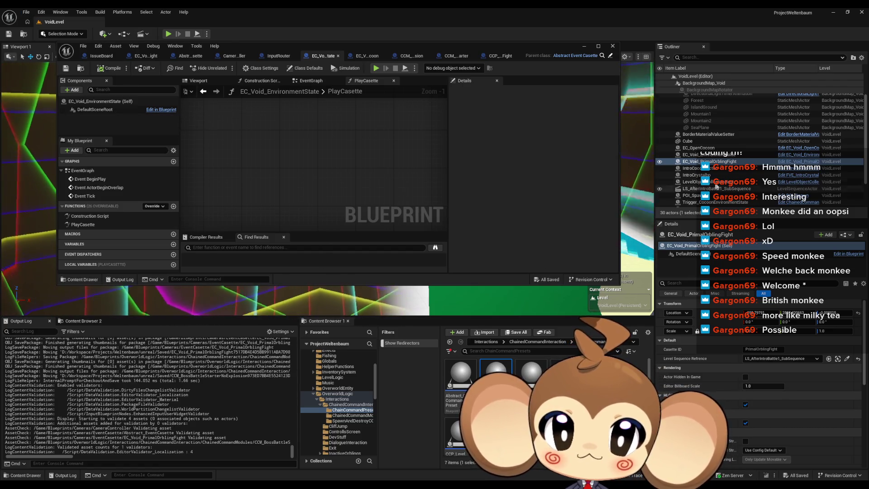
scroll(724, 181, down, 3)
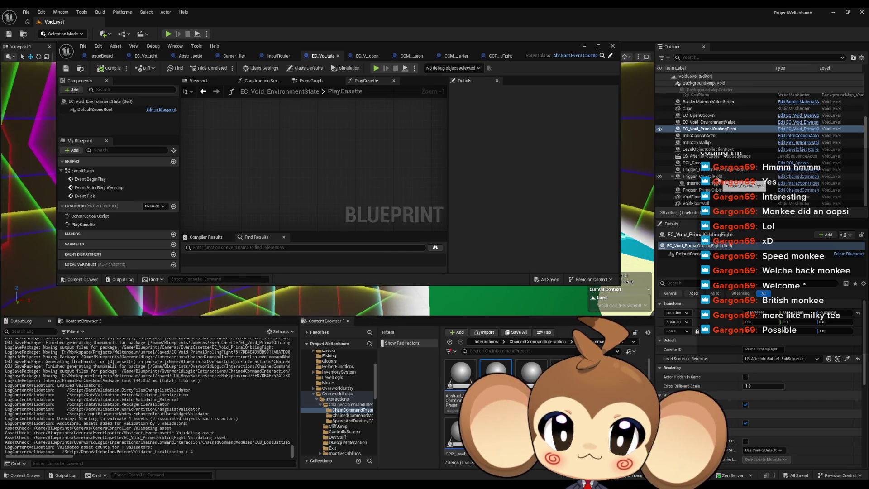
click(735, 190)
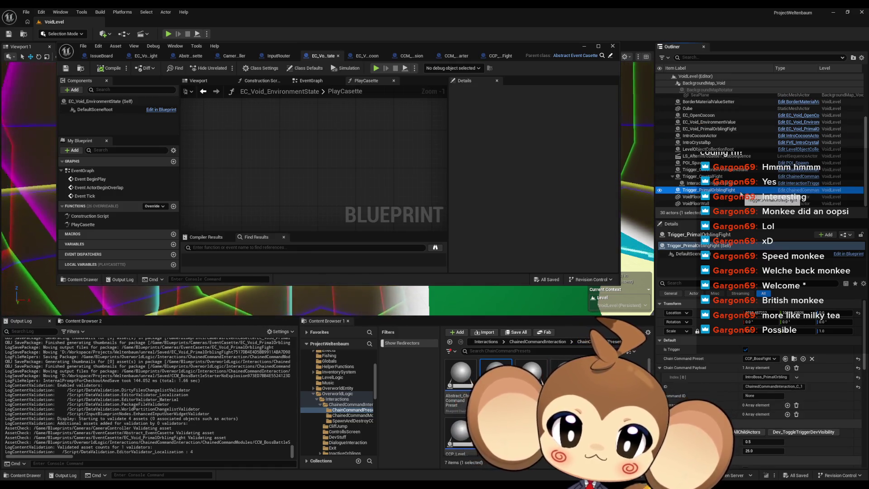
Copy-paste the trigger and rename the duplicate Trigger_PrimalOrblingFightSkip.
key(ctrl+c)
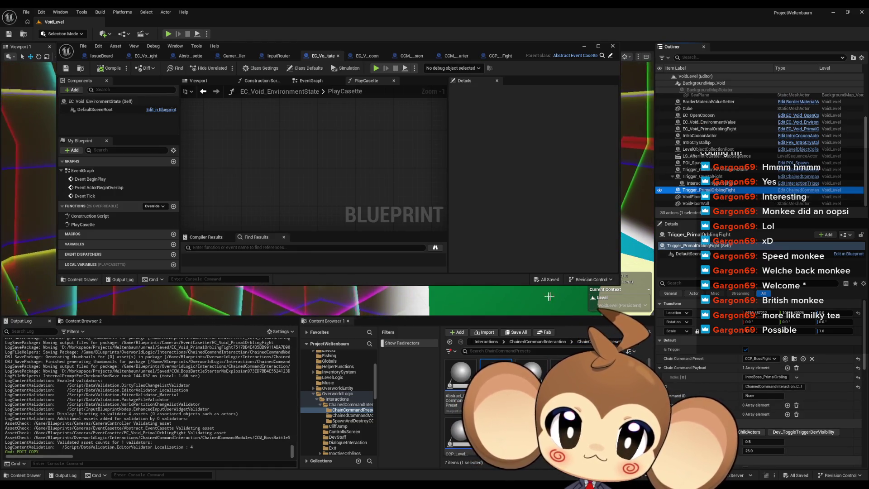
key(ctrl+v)
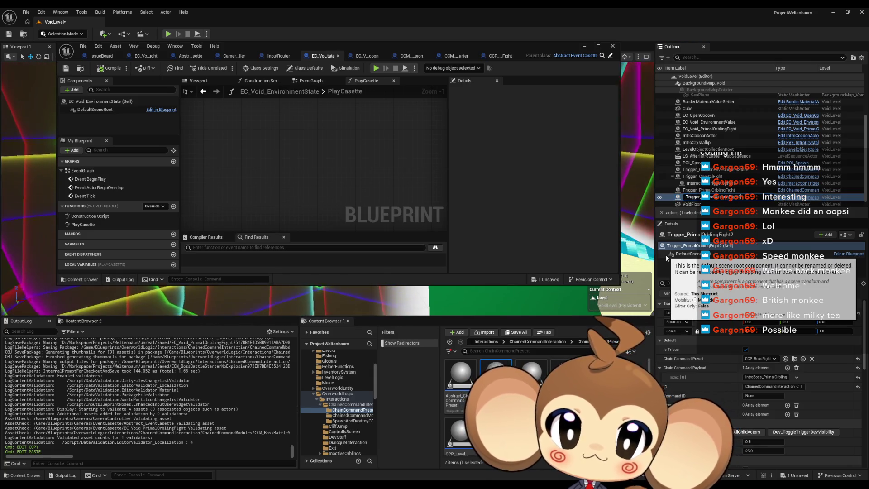
key(BackSpace)
text(Skip)
key(Return)
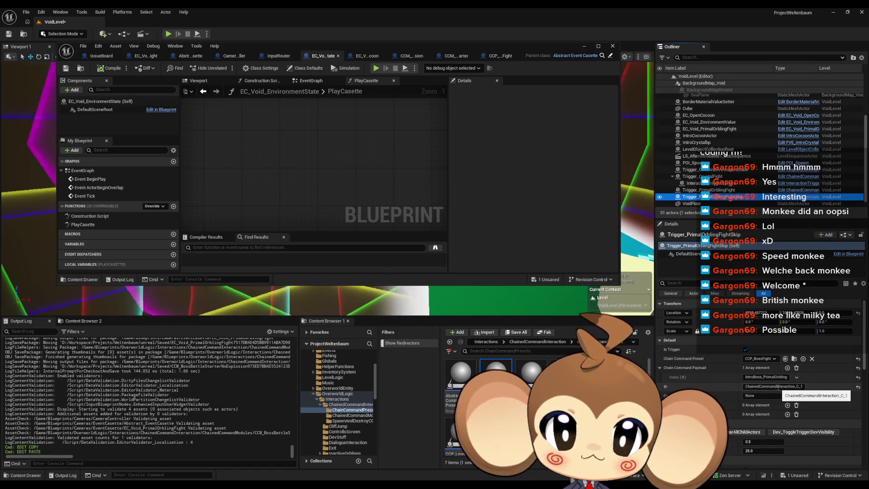
Set the duplicate's interaction ID to ChainedCommandInteraction_C_3.
click(801, 386)
key(ctrl+v)
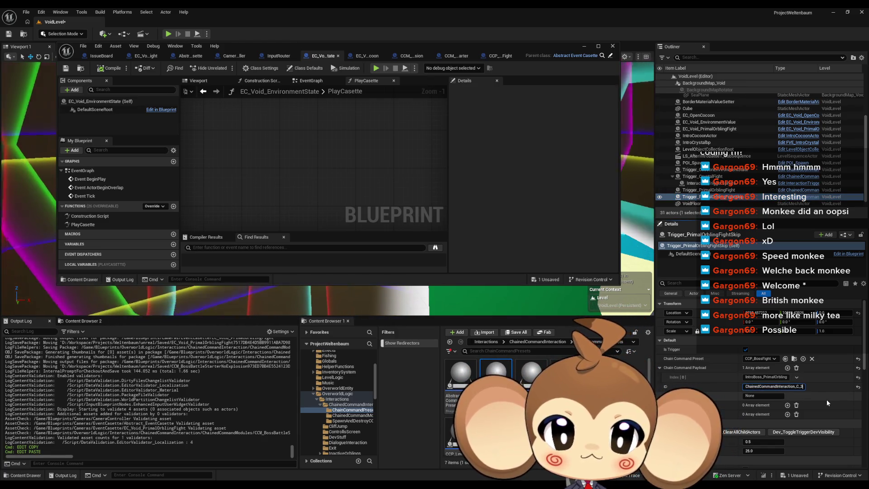
key(ctrl+a)
click(729, 191)
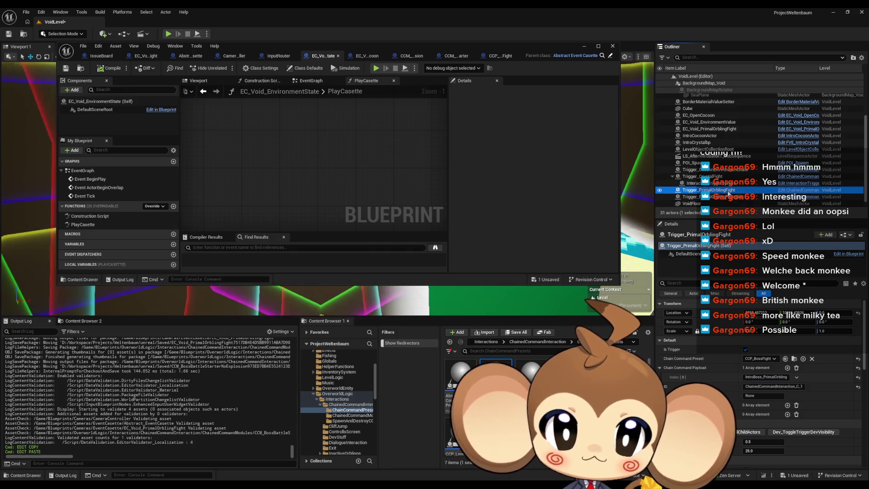
Compare the skip trigger's settings against Trigger_CrystalFight and the original trigger.
click(706, 176)
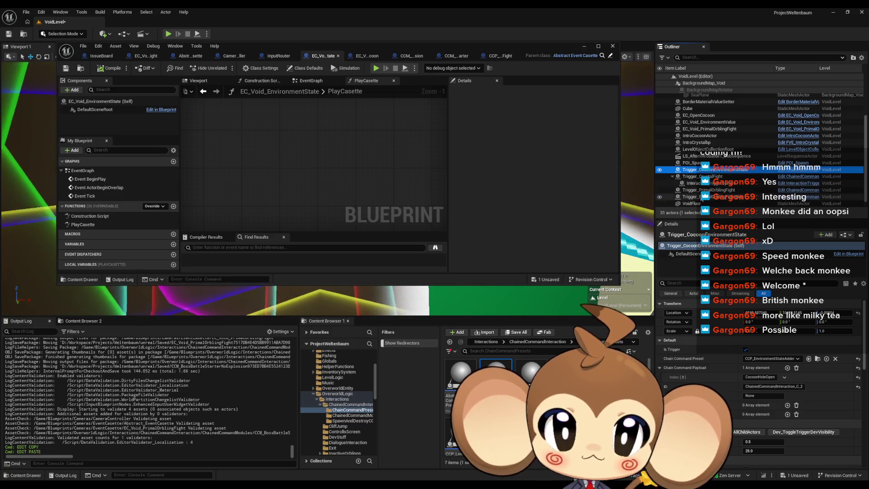
click(703, 197)
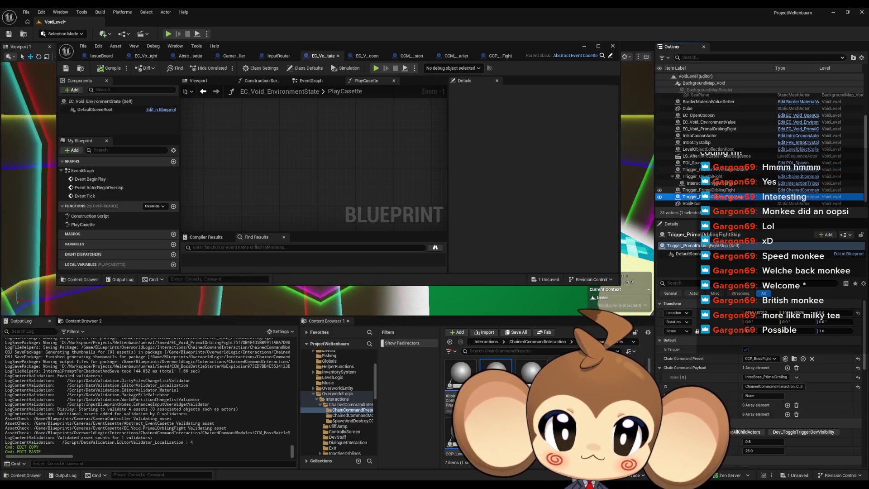
click(705, 190)
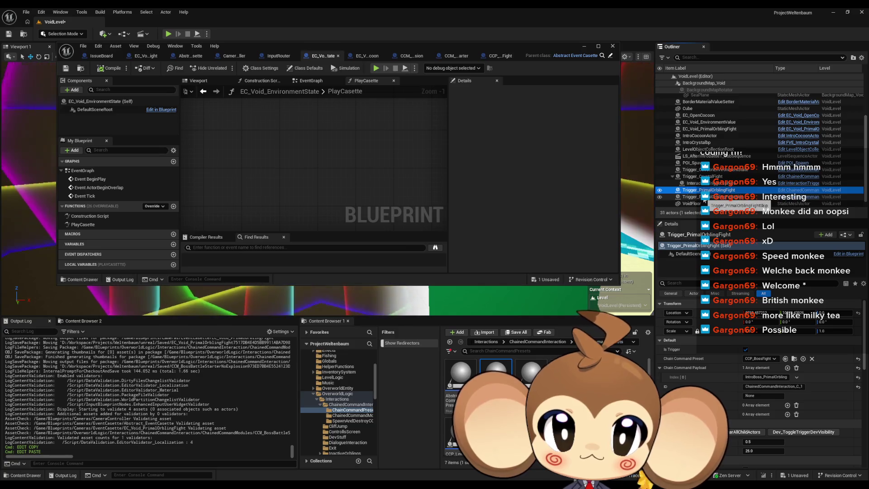
click(705, 197)
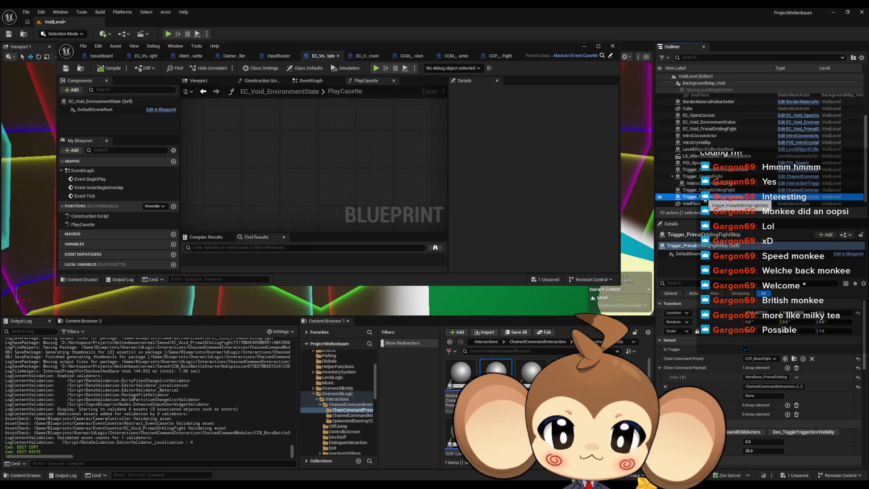
scroll(732, 190, down, 1)
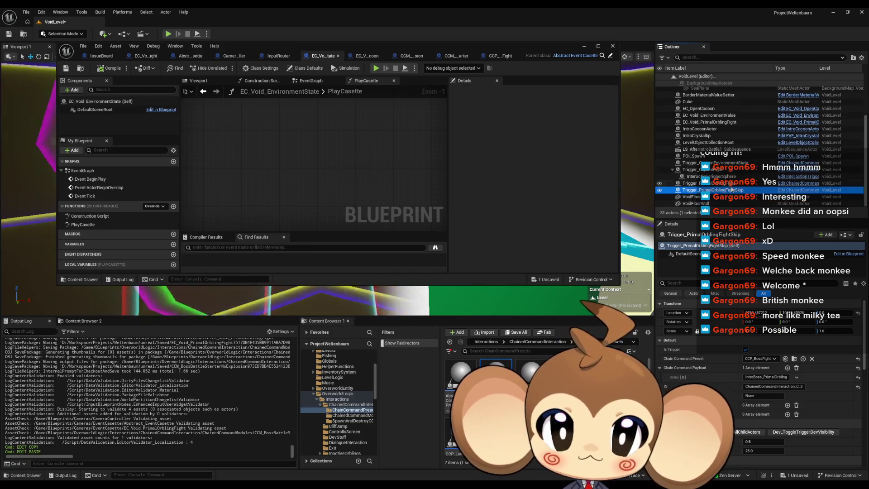
Refill LevelObjectCollectionRoot's collection arrays to register the skip trigger.
click(700, 142)
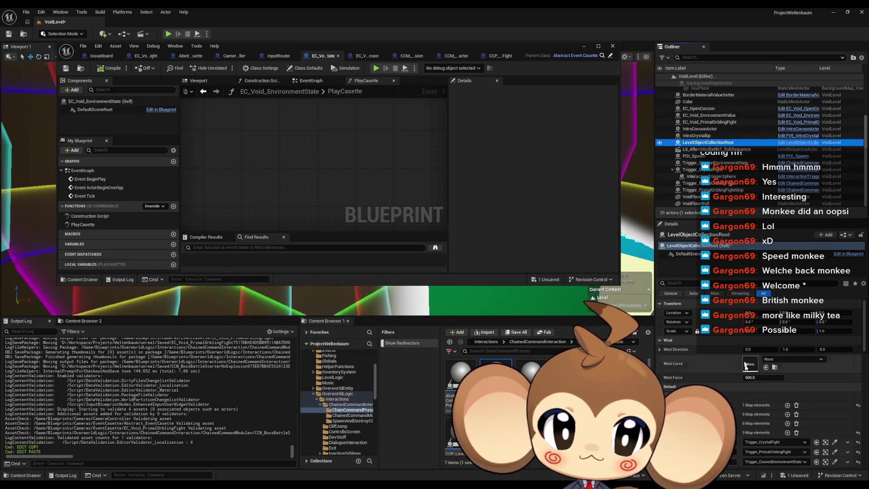
scroll(750, 376, up, 1)
click(707, 365)
click(708, 365)
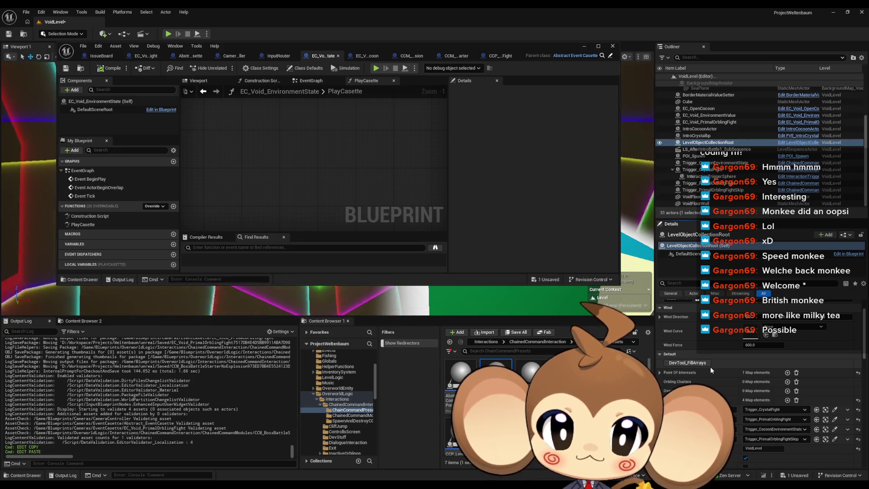
Select EC_Void_PrimalOrblingFight, save VoidLevel with Ctrl+S, and maximize the Blueprint editor.
drag(344, 45, 368, 302)
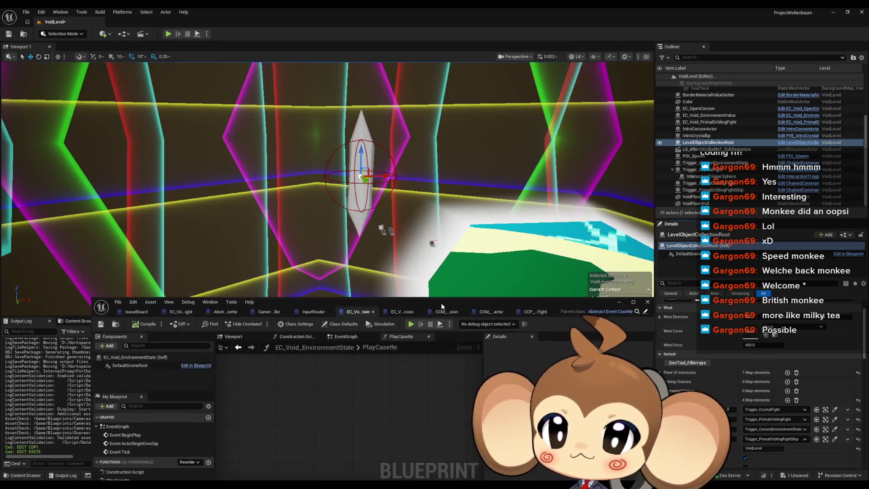
click(390, 230)
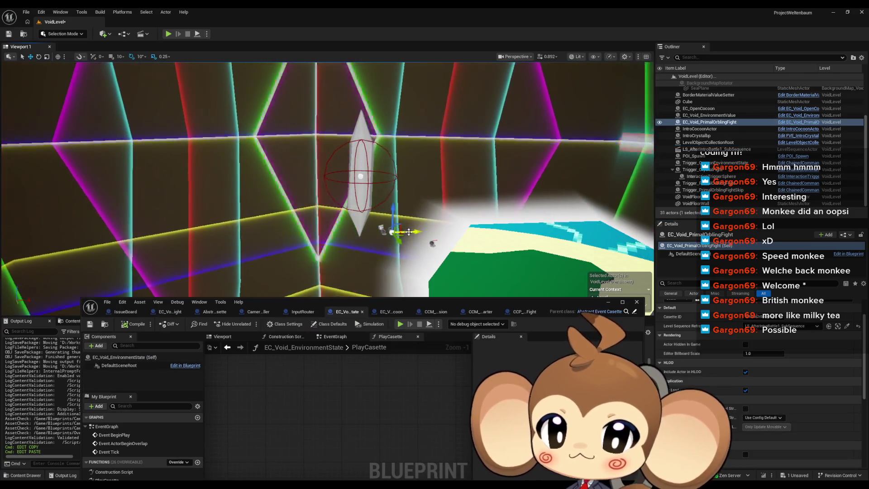
key(ctrl+s)
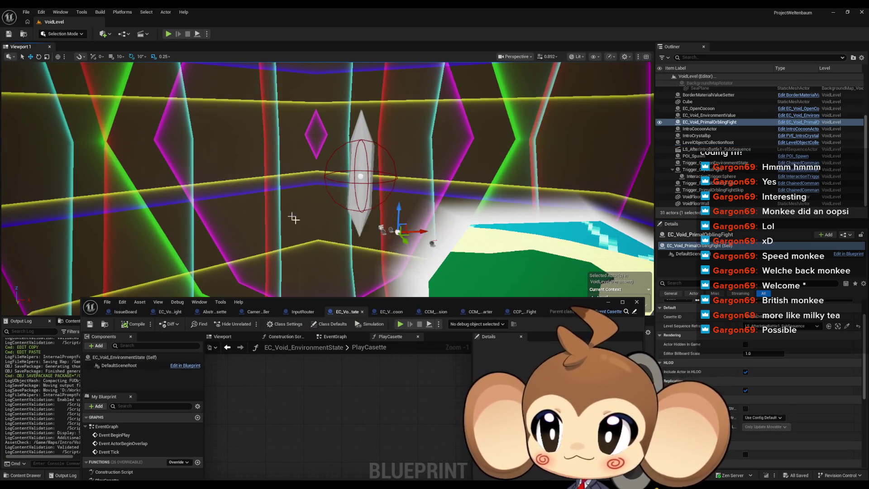
mouse_move(332, 301)
mouse_down()
mouse_move(355, 145)
mouse_move(337, 22)
mouse_up()
scroll(489, 305, down, 3)
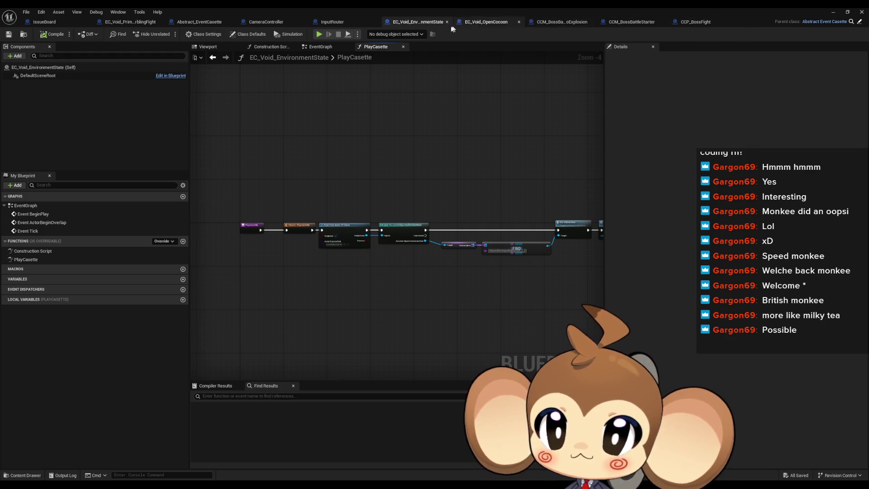
Look over EC_Void_EnvironmentState's PlayCasette entry and Parent nodes.
drag(510, 169, 442, 174)
scroll(471, 284, up, 2)
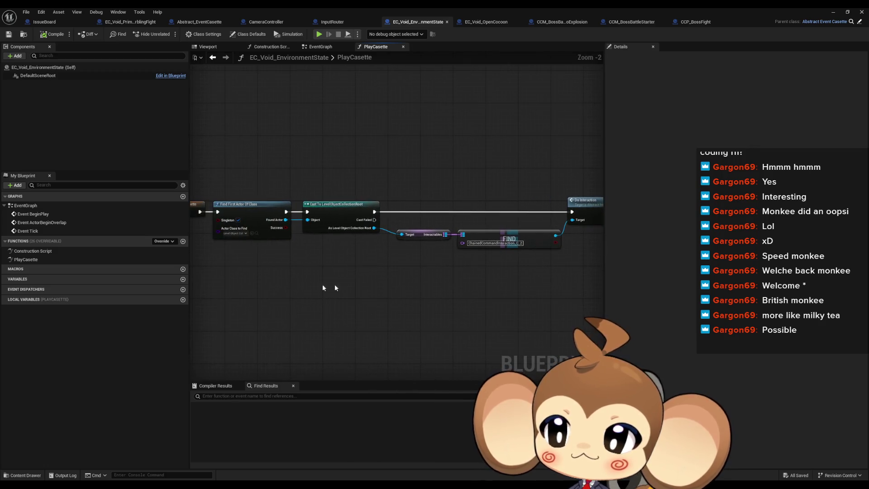
mouse_move(296, 236)
mouse_down()
mouse_move(336, 244)
mouse_move(408, 232)
mouse_up()
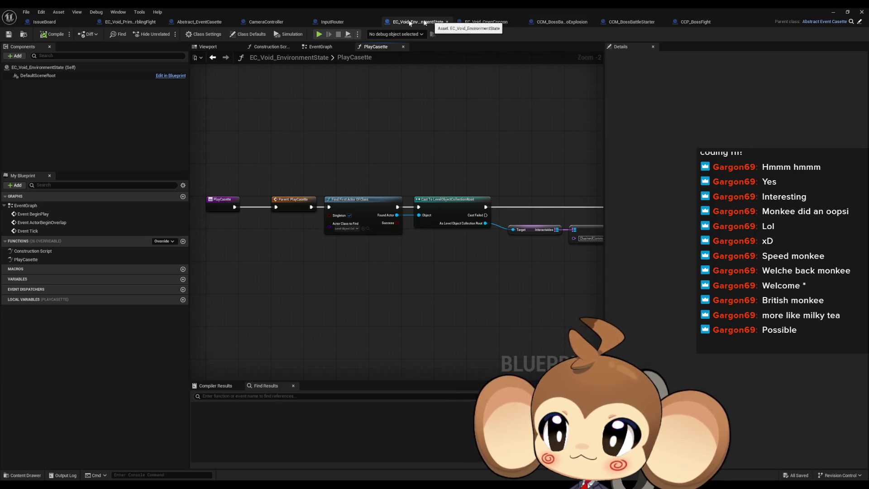
View EC_Void_PrimalOrblingFight's PlayCasette and TriggerCanclePlayCasette graphs, then minimize the editor.
click(122, 21)
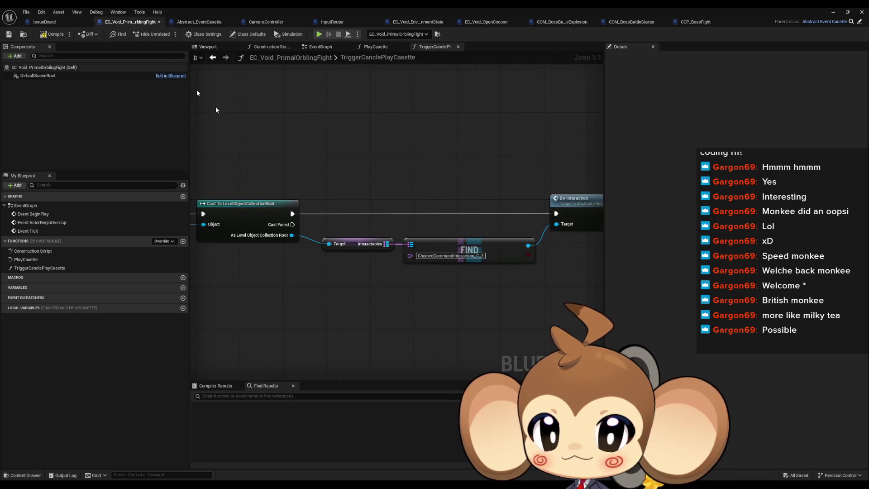
scroll(414, 208, down, 3)
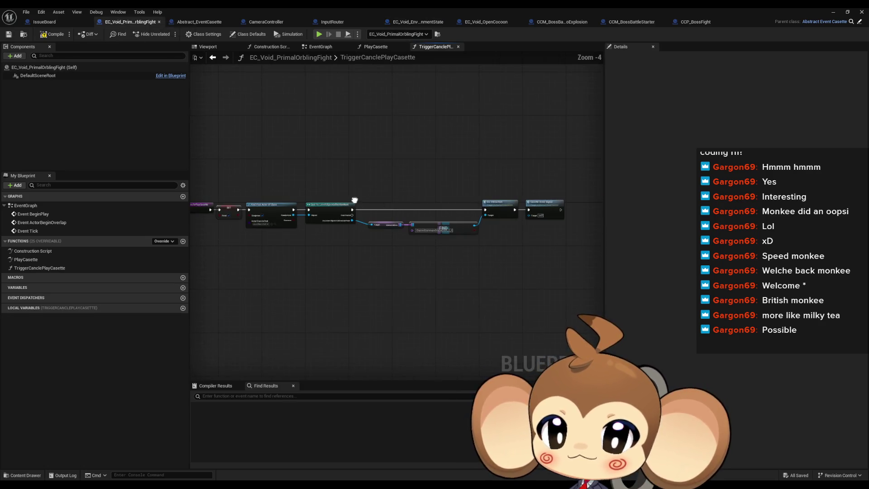
double_click(25, 260)
double_click(28, 268)
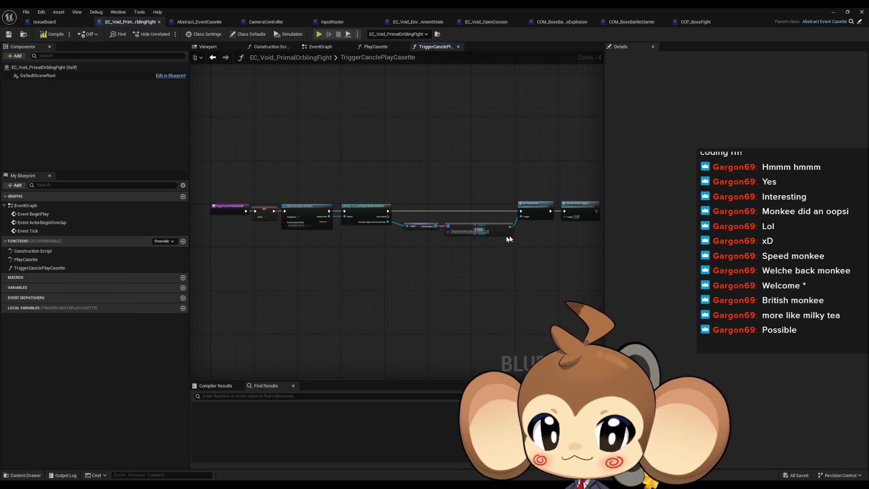
scroll(509, 252, up, 2)
drag(508, 256, 575, 256)
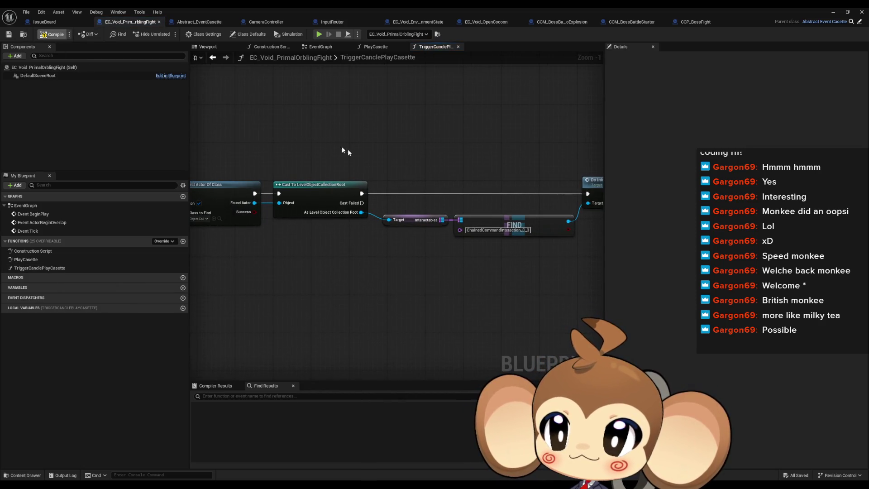
scroll(380, 157, down, 3)
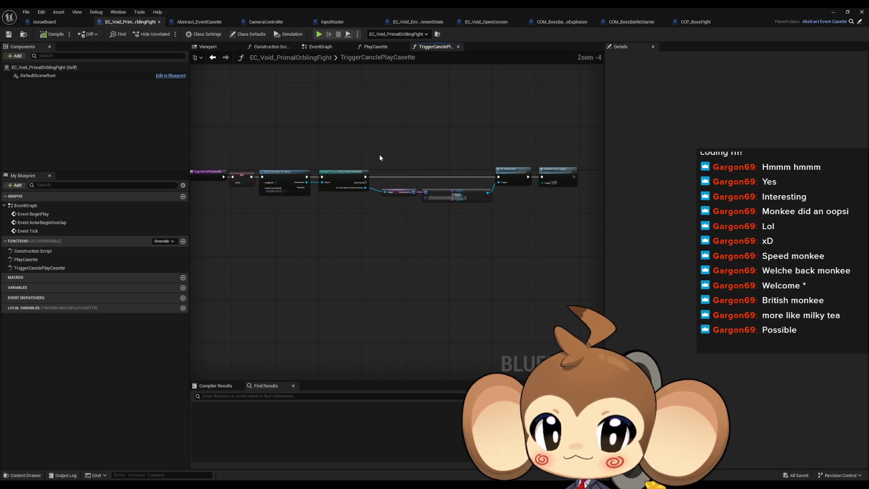
click(834, 14)
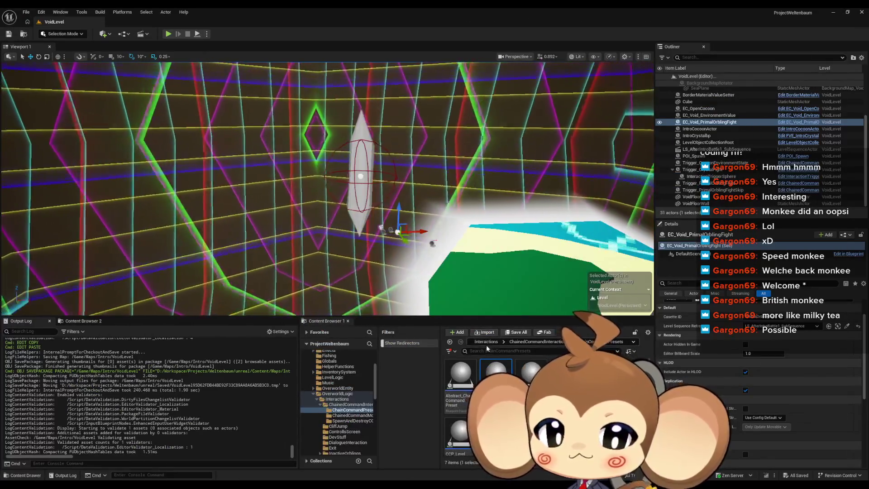
Load the Main level, play-test until the orbling battle, then return to EC_Void_PrimalOrblingFight.
click(493, 342)
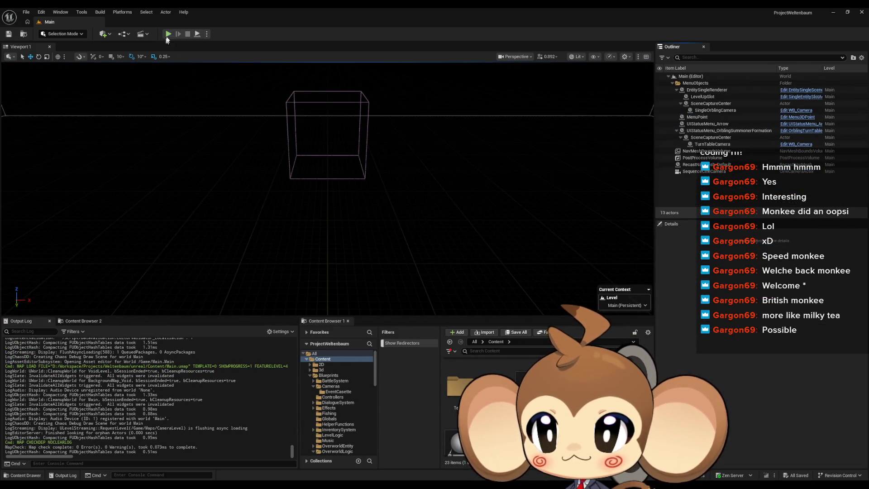
key(alt+p)
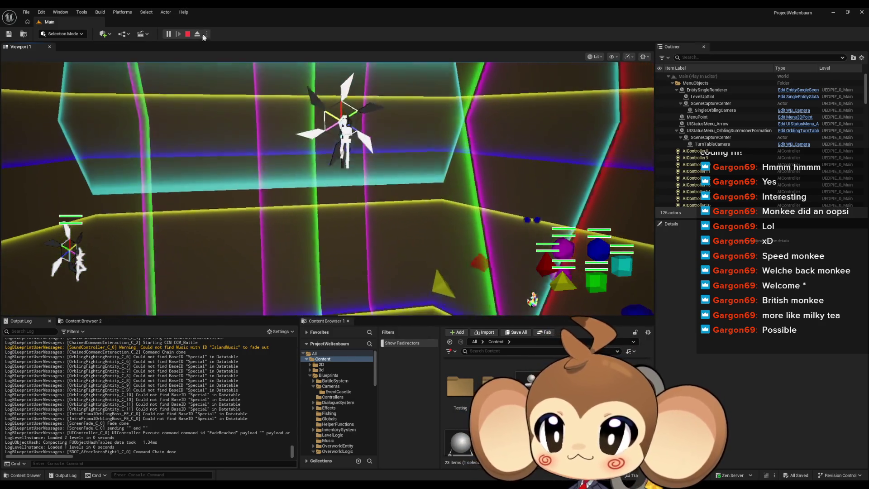
click(188, 35)
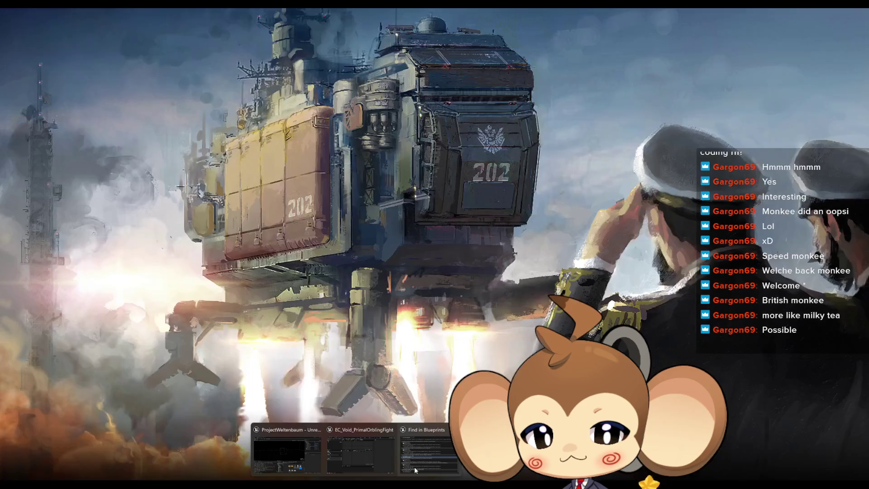
click(414, 467)
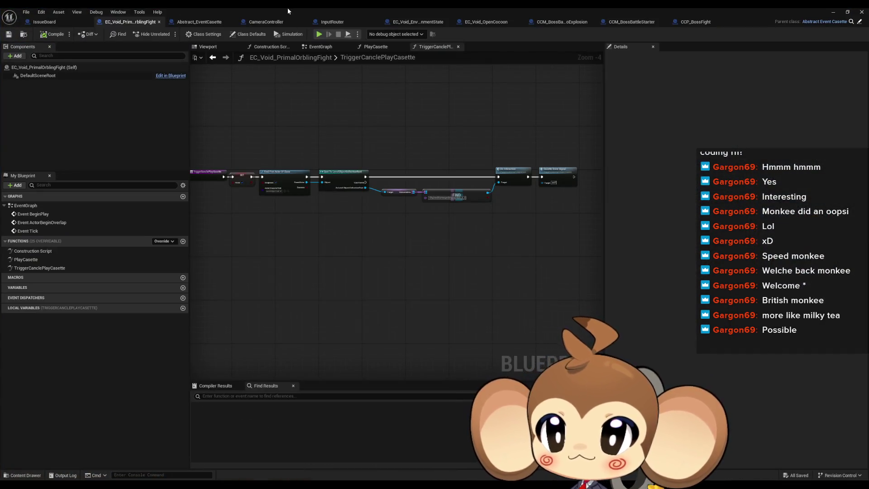
Bring up the CameraController blueprint in a full-screen Blueprint editor.
double_click(288, 11)
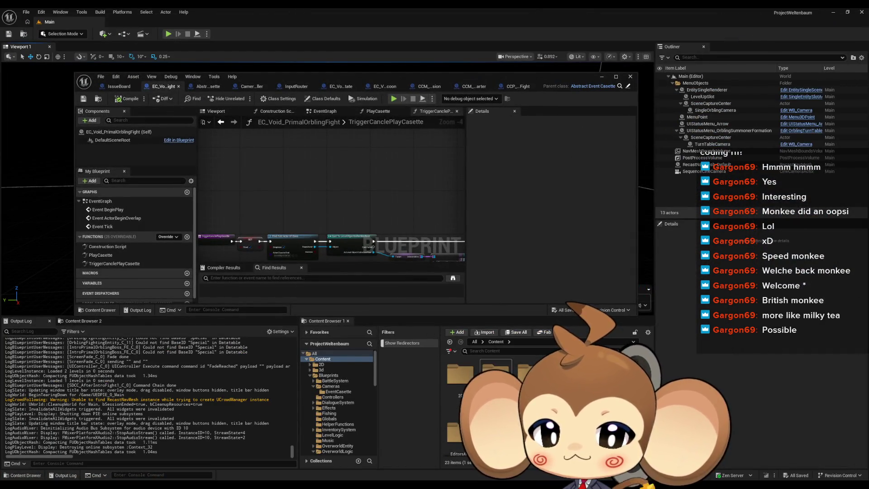
scroll(475, 398, down, 1)
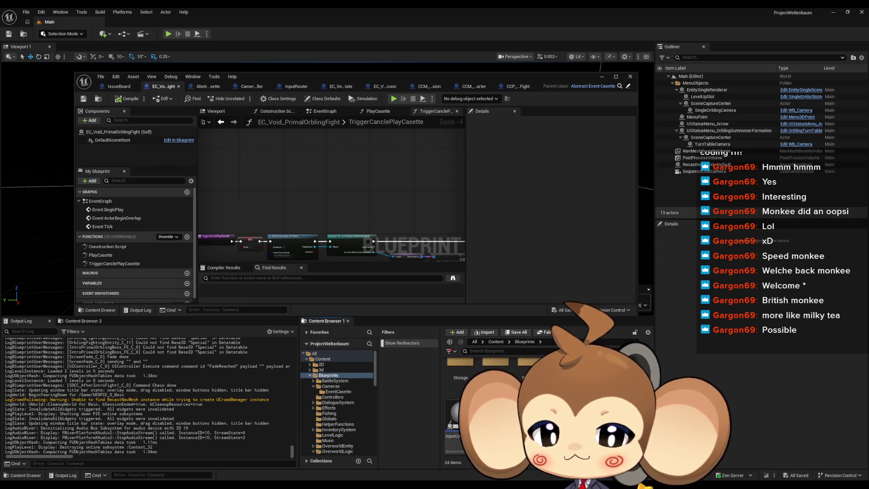
double_click(494, 416)
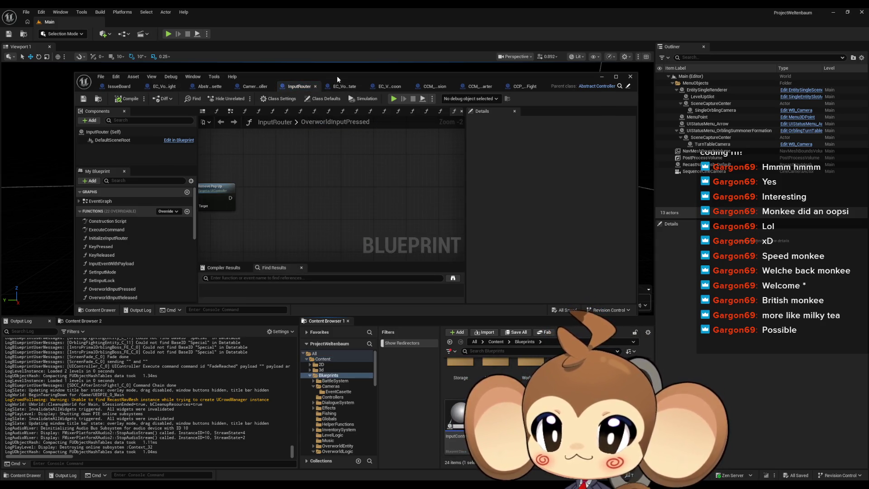
double_click(337, 76)
click(266, 22)
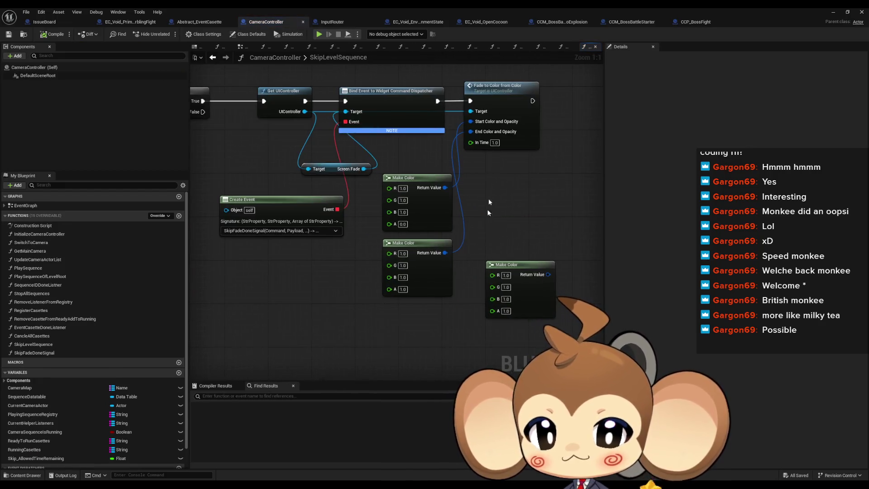
Set the lower Make Color alpha to 0.0, compile, and start a new play-test.
text(0)
key(Return)
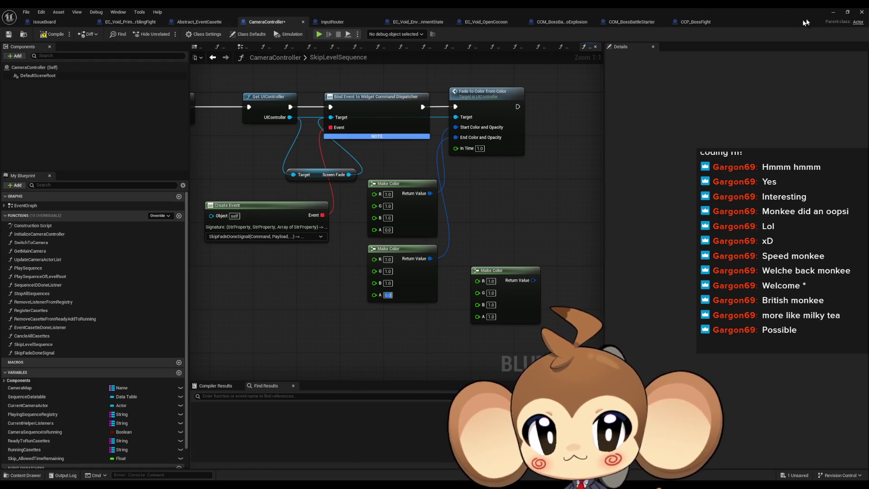
key(F7)
click(834, 13)
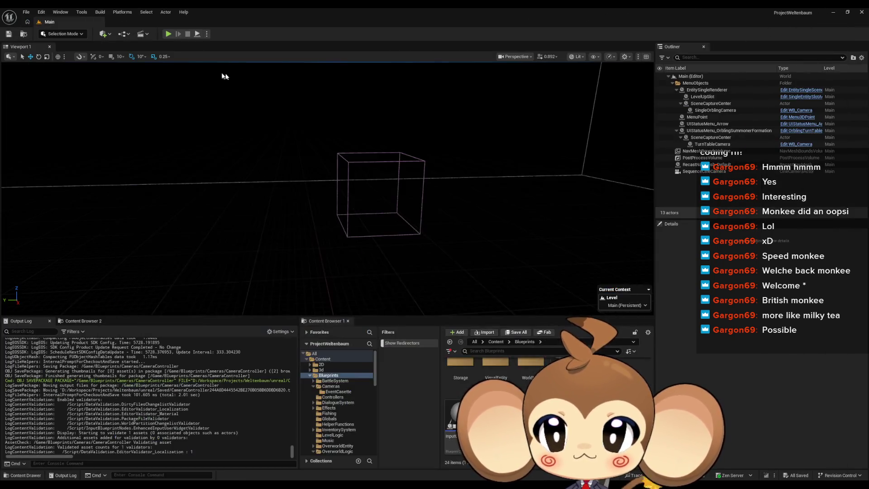
click(169, 33)
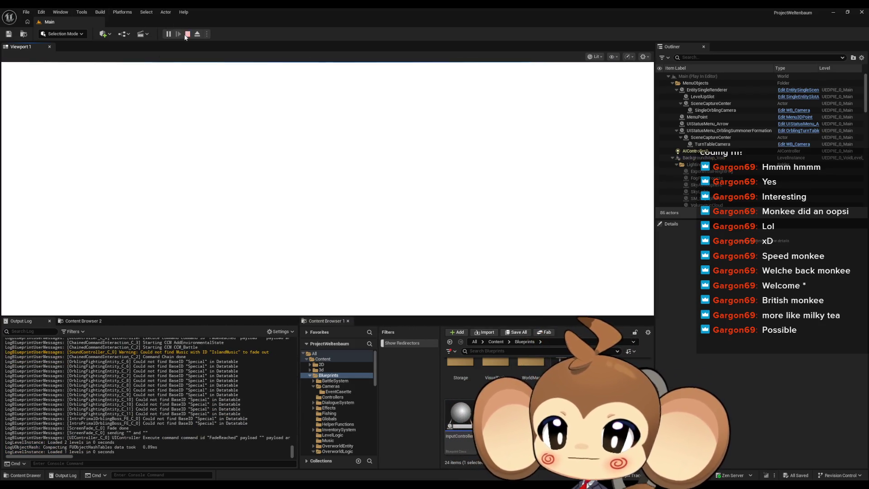
click(187, 34)
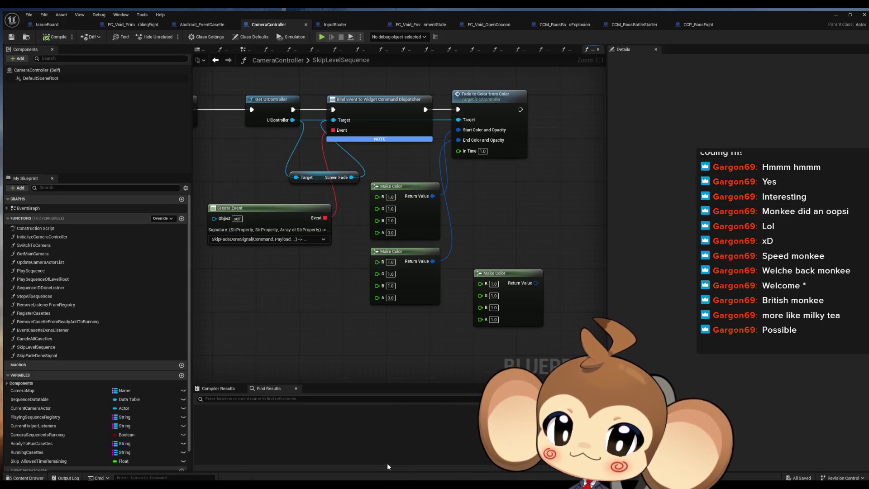
click(387, 463)
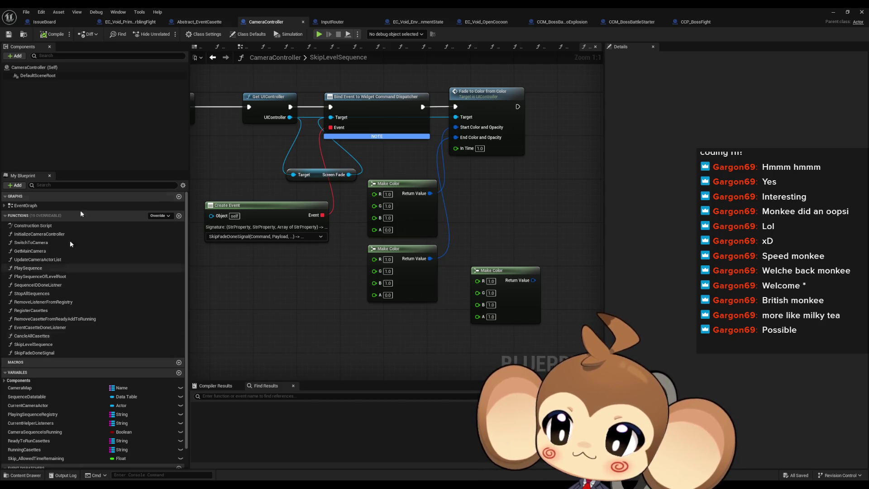
Frame the Do Interaction area of EC_Void_PrimalOrblingFight's TriggerCanclePlayCasette graph.
click(121, 22)
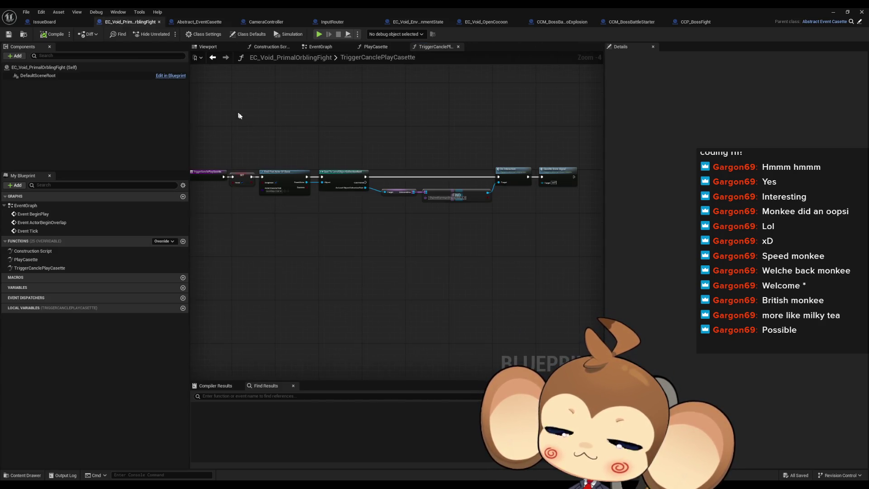
drag(236, 114, 250, 156)
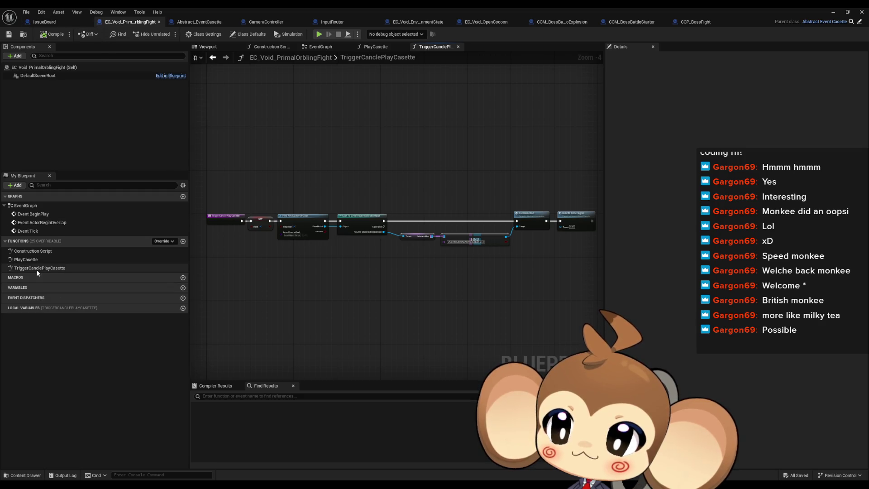
scroll(521, 241, up, 3)
drag(381, 143, 498, 249)
Add a breakpoint on the Do Interaction node and start a new play-test.
right_click(495, 206)
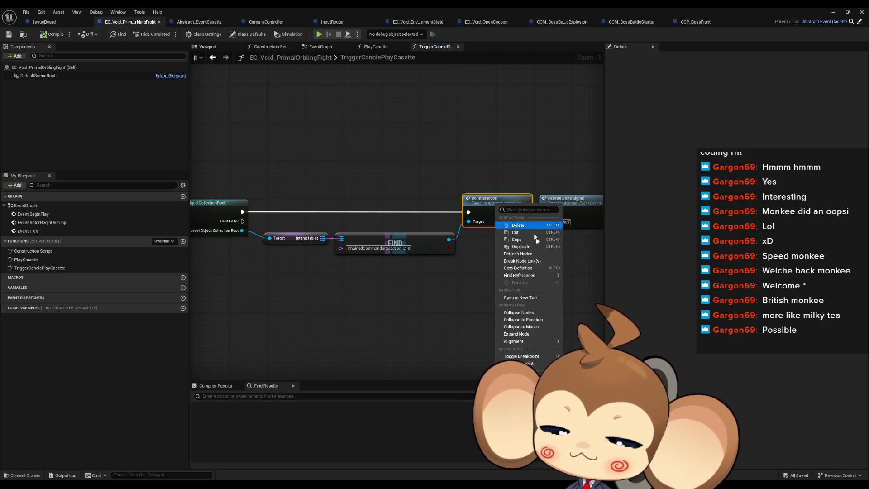
click(521, 363)
click(832, 12)
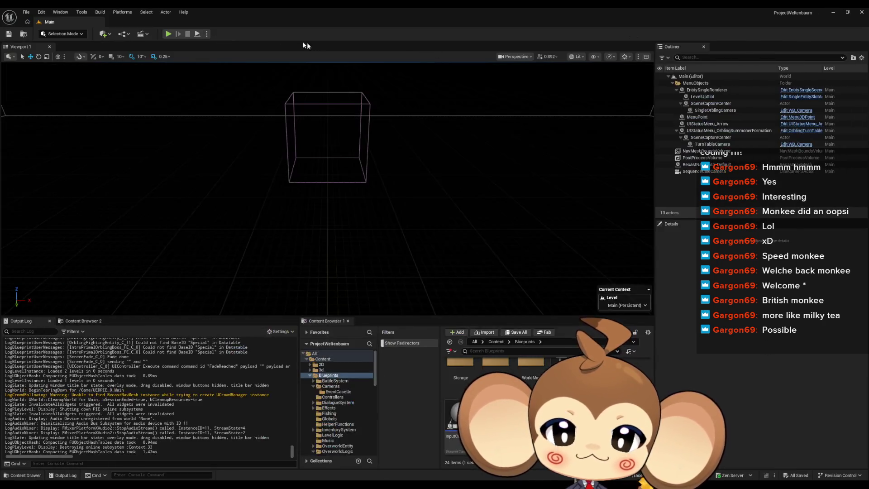
click(168, 34)
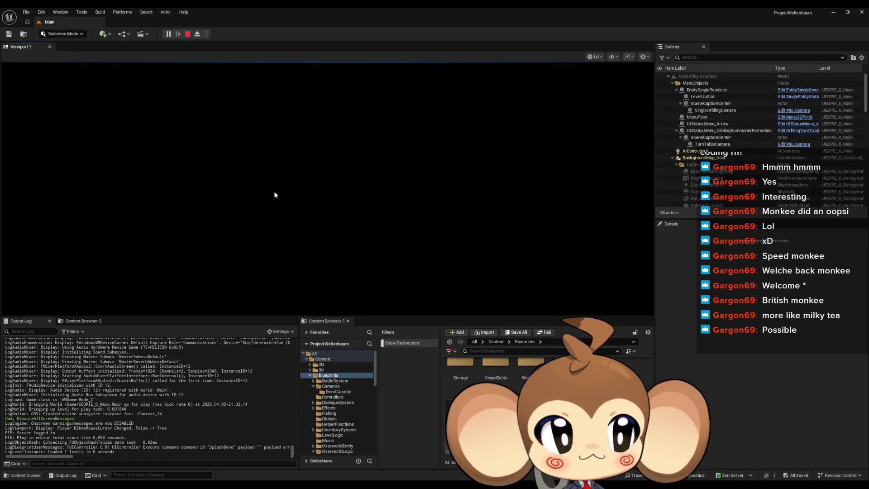
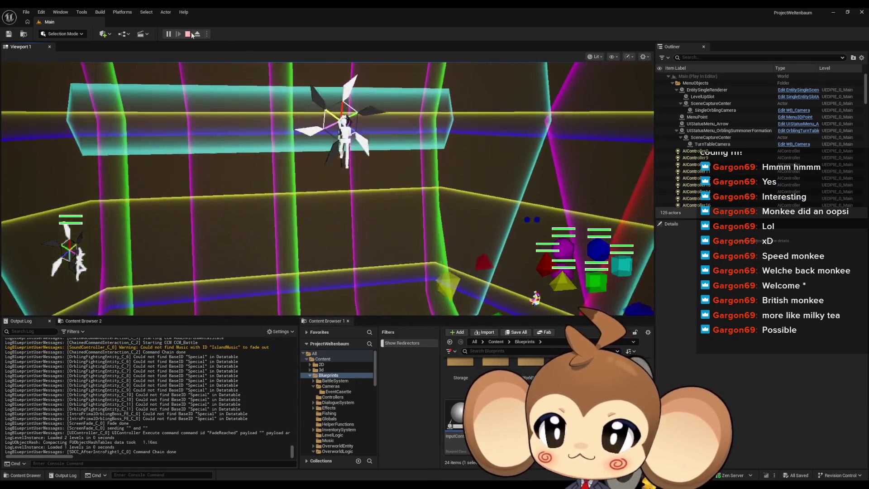
Stop the play session and review TriggerCanclePlayCasette in the EC_Void blueprint.
click(188, 34)
mouse_move(358, 484)
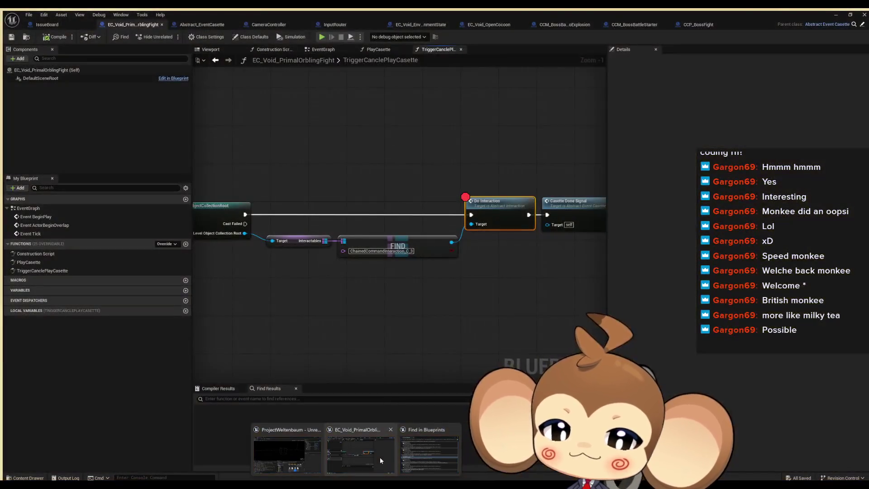
click(380, 457)
scroll(303, 261, down, 3)
click(289, 235)
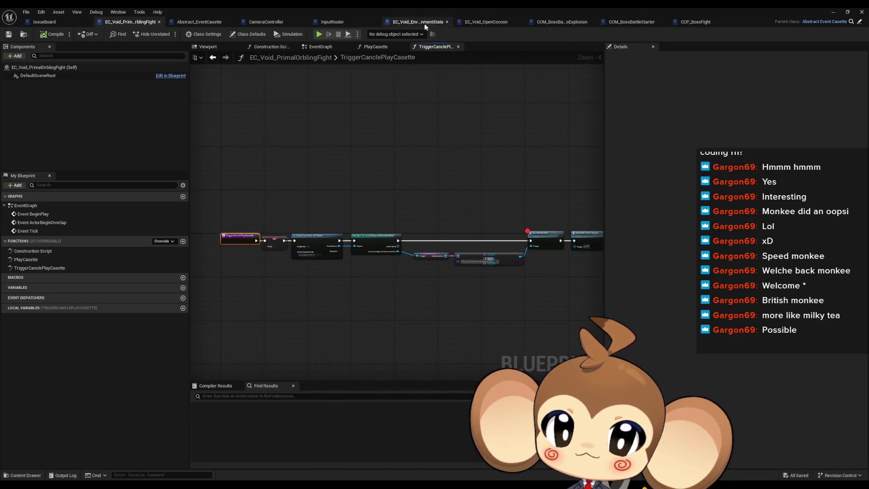
Check InputRouter's Skip Level Sequence node, then play the Main level and press space to skip.
click(344, 22)
right_click(477, 216)
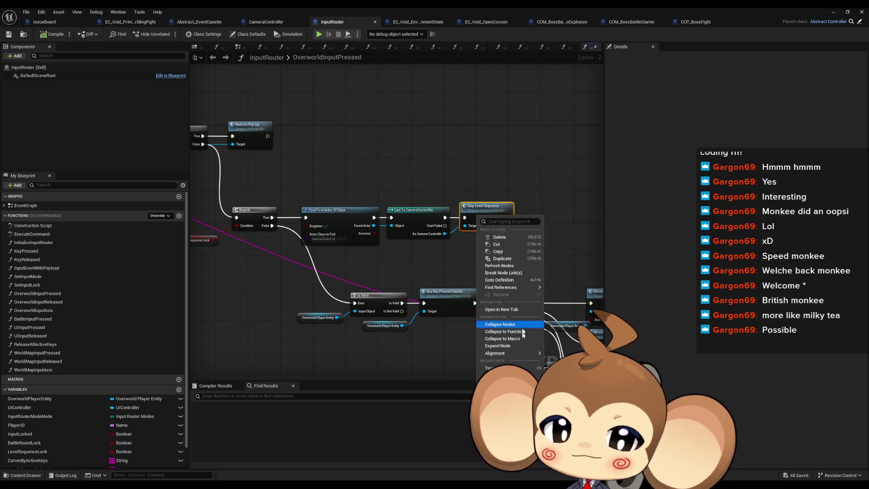
key(Escape)
click(834, 12)
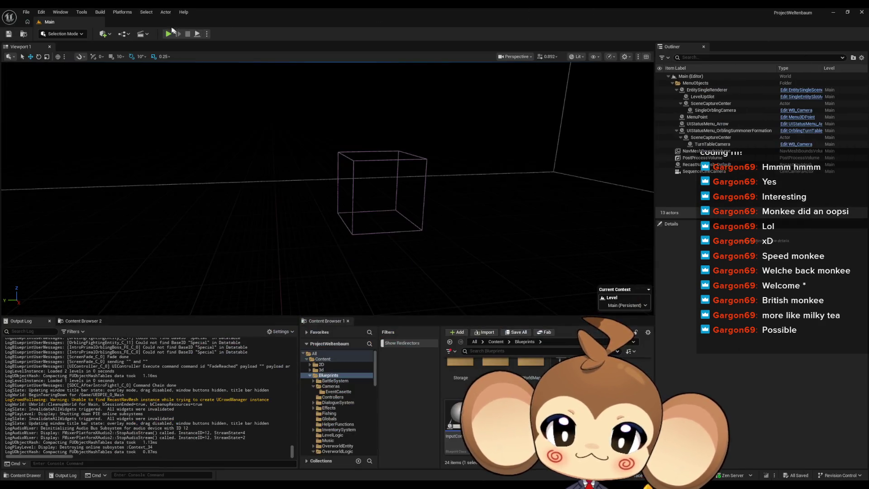
click(168, 33)
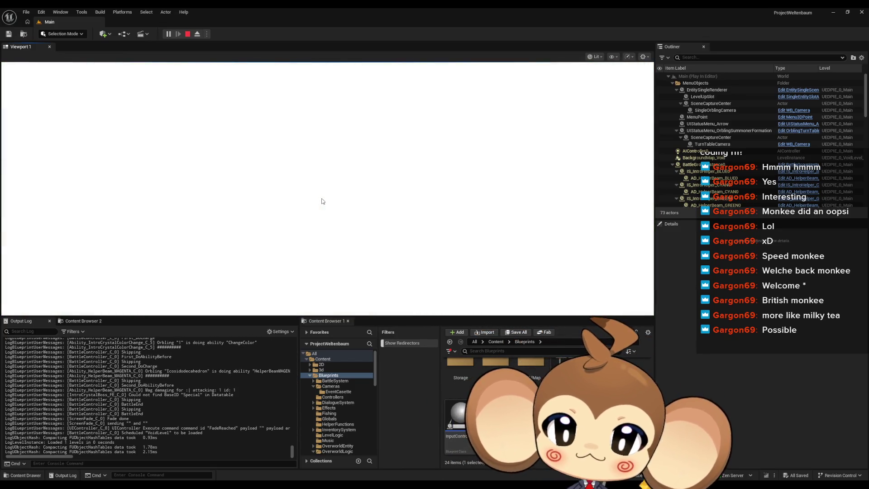
key(space)
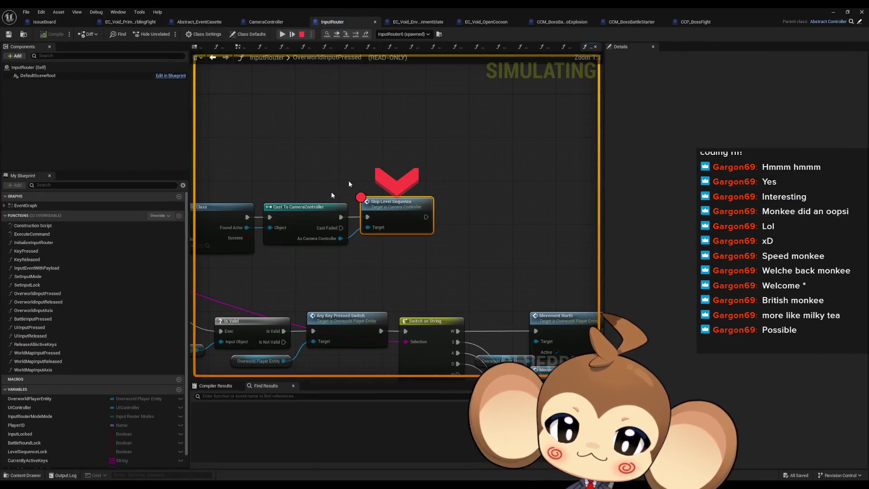
Remove the Skip Level Sequence breakpoint and step through SkipLevelSequence to the dispatcher binding.
right_click(391, 223)
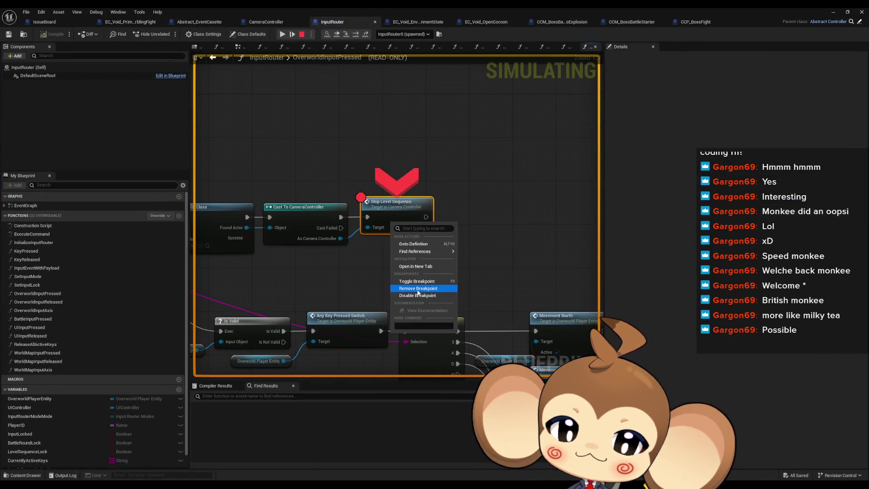
click(418, 288)
click(346, 34)
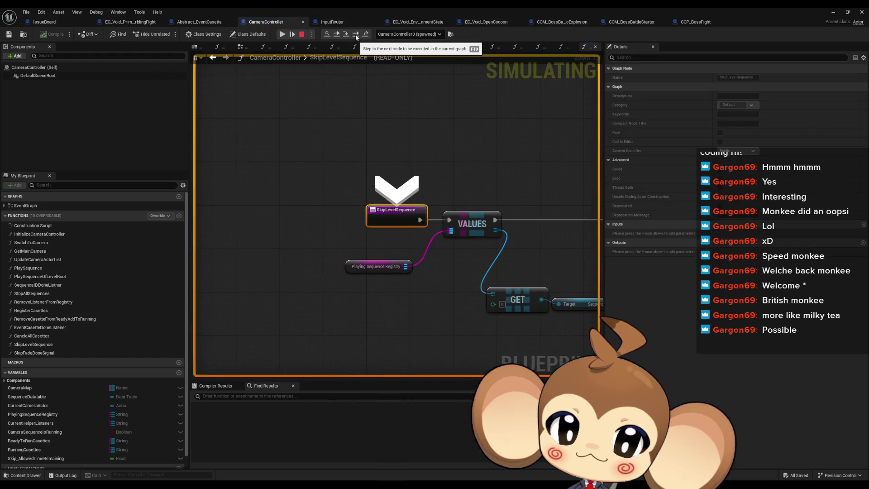
click(357, 34)
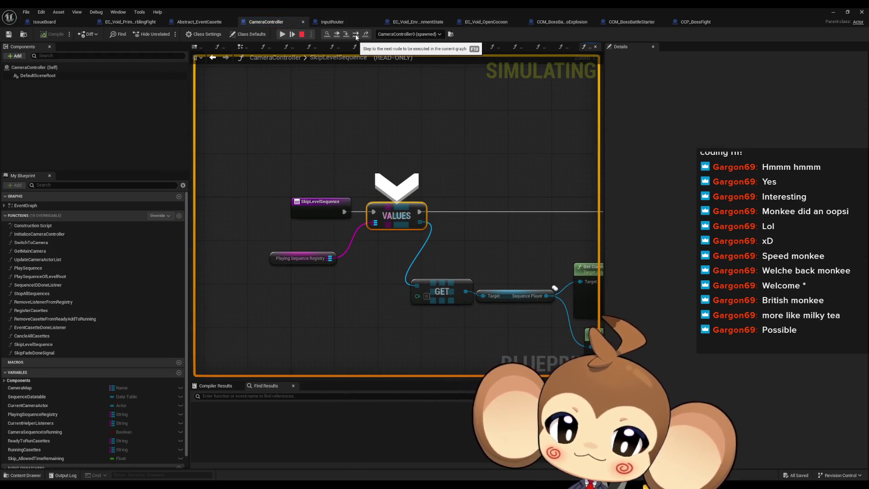
click(357, 35)
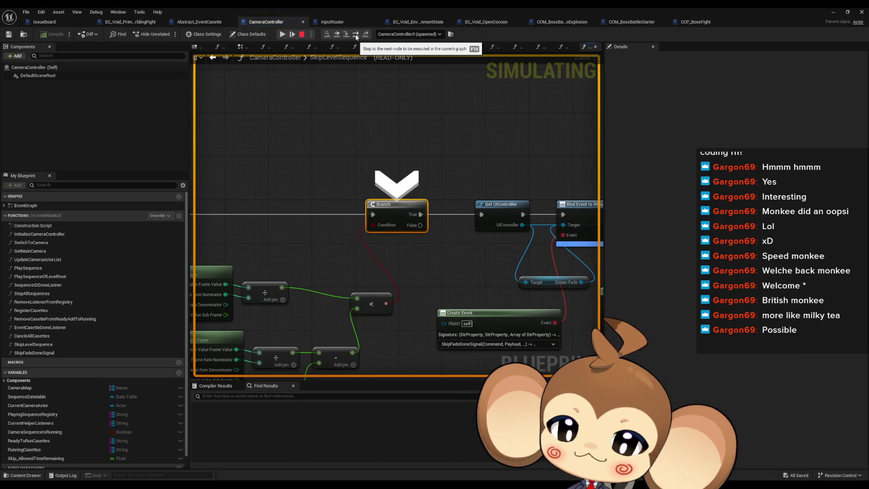
click(356, 35)
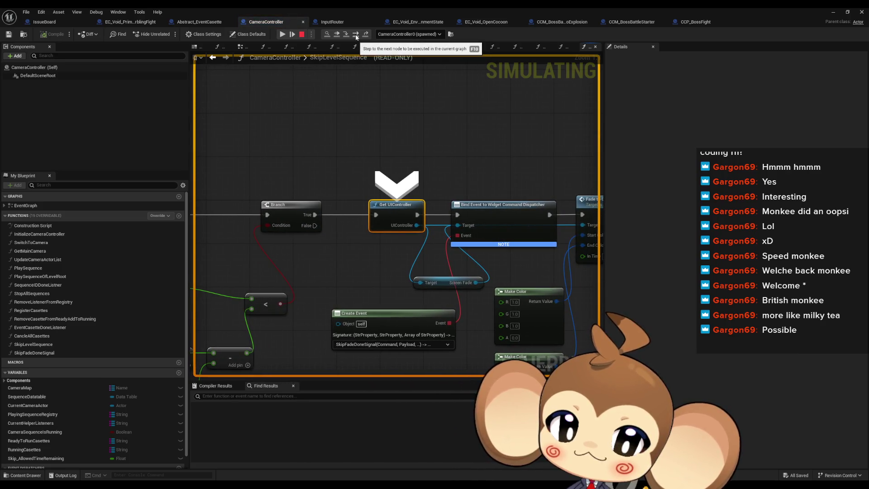
click(356, 35)
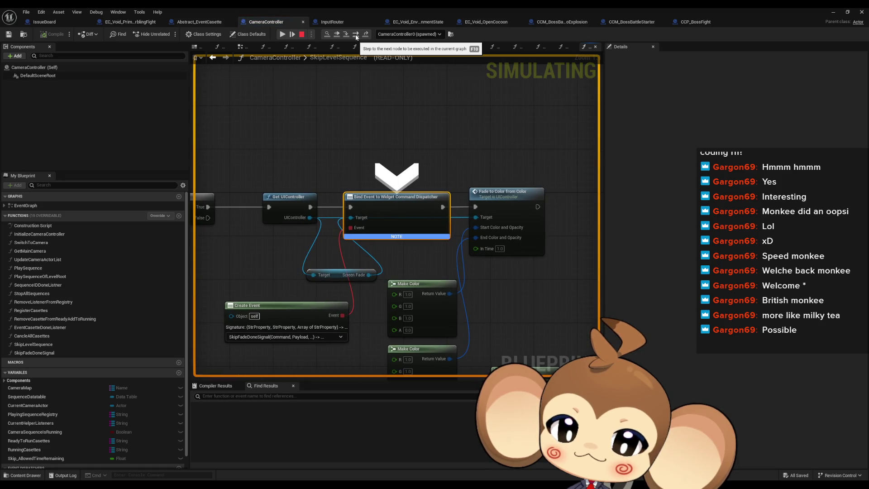
In SkipFadeDoneSignal, breakpoint Get UIController, resume, then remove that breakpoint.
double_click(48, 353)
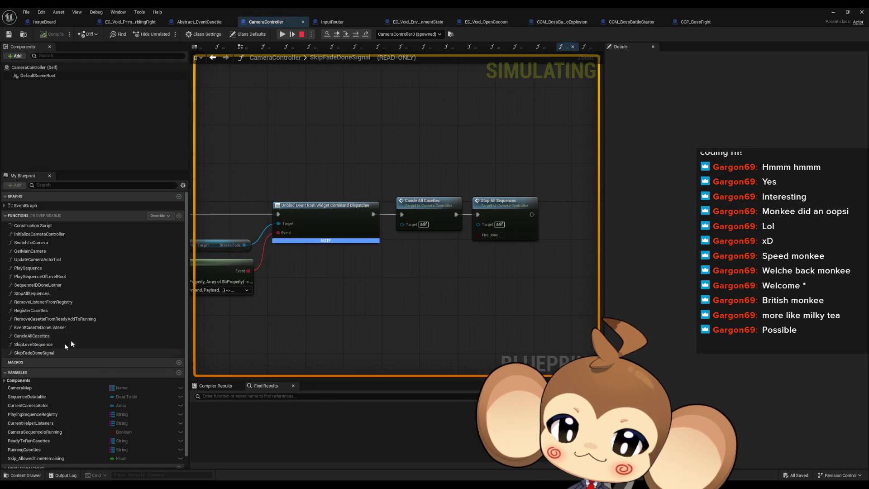
right_click(392, 213)
click(423, 282)
click(280, 36)
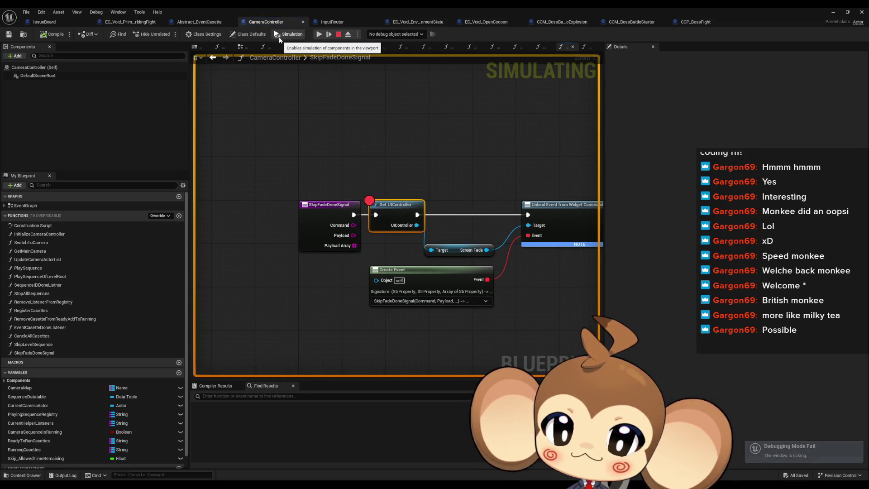
right_click(398, 212)
click(438, 369)
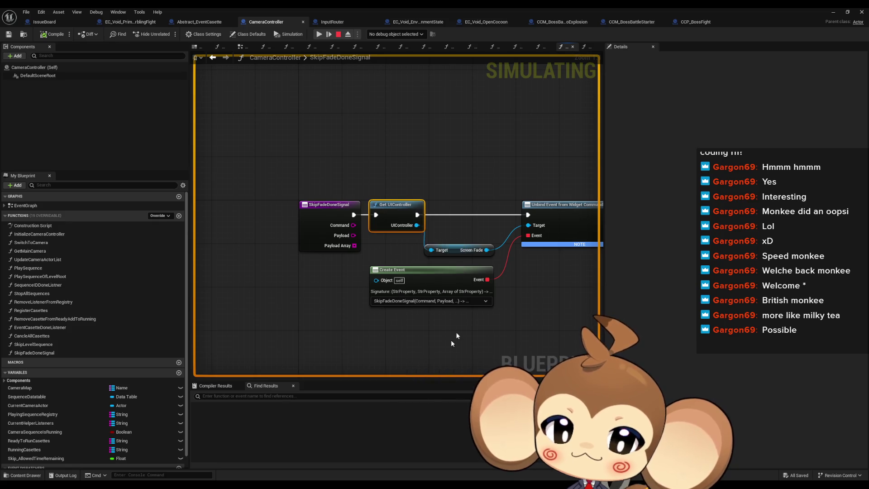
Open and inspect CameraController's CancleAllCasettes function graph past Stop All Sequences.
click(529, 211)
drag(529, 211, 342, 214)
click(413, 211)
double_click(336, 206)
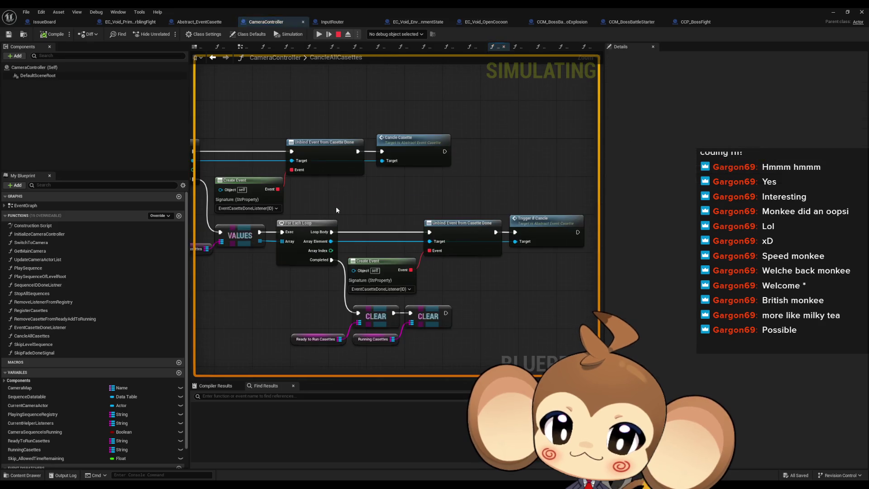
scroll(336, 206, down, 3)
scroll(362, 211, up, 2)
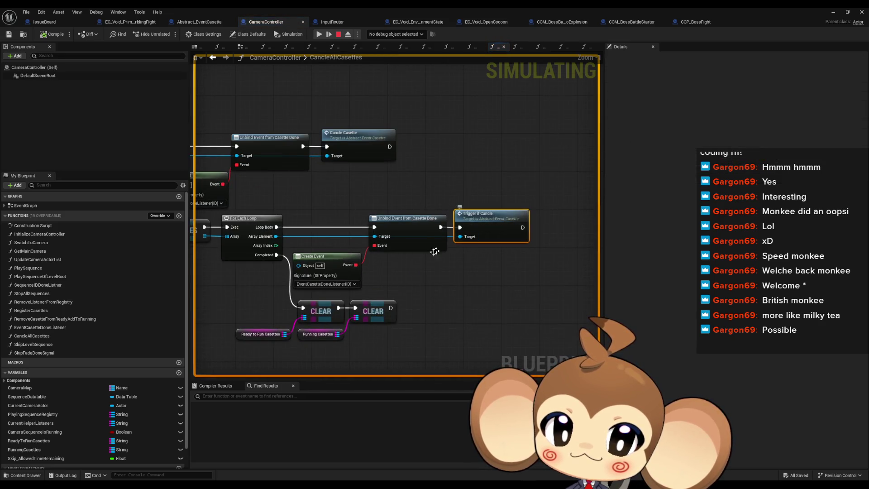
scroll(539, 251, up, 2)
mouse_move(550, 254)
mouse_down()
mouse_move(534, 251)
mouse_move(607, 264)
mouse_move(437, 244)
mouse_up()
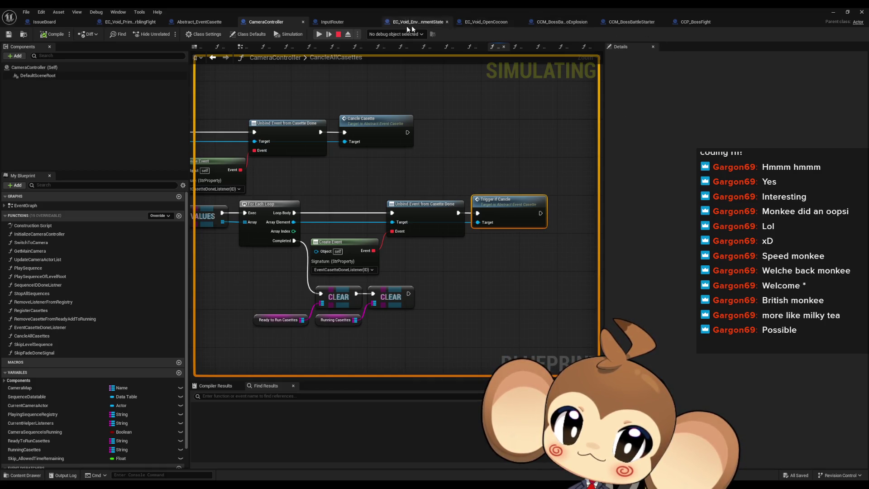
Glance at EC_Void_PrimalOrblingFight, then open TriggerIfCancle in Abstract_EventCasette.
click(131, 23)
scroll(210, 199, up, 1)
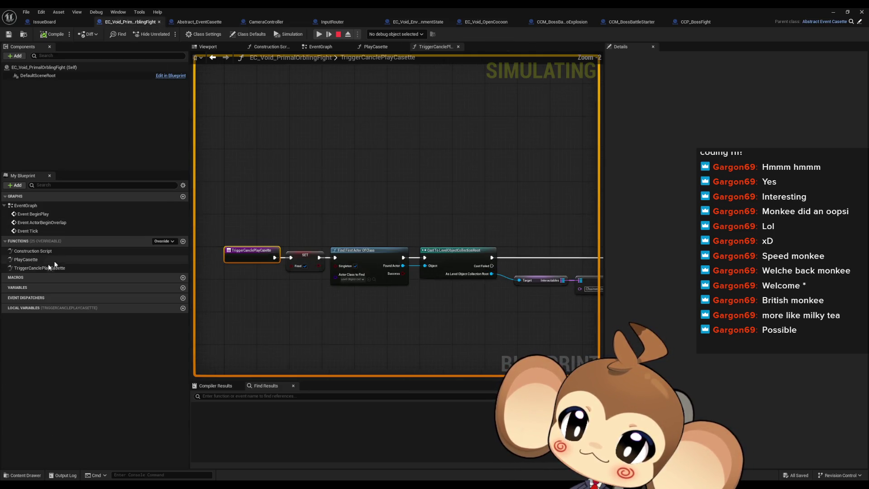
click(186, 23)
double_click(39, 260)
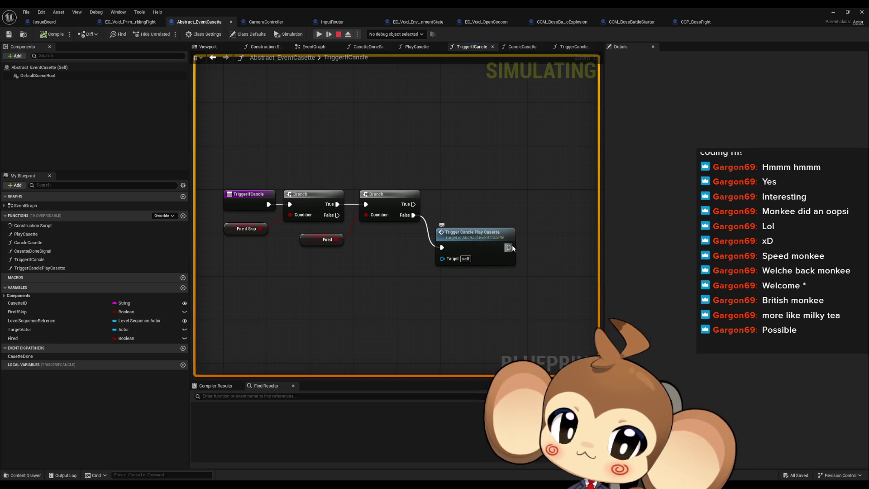
Add a Print String reading 'Error: yes i am fired' after Trigger Cancle Play Casette.
drag(510, 248, 533, 249)
key(Escape)
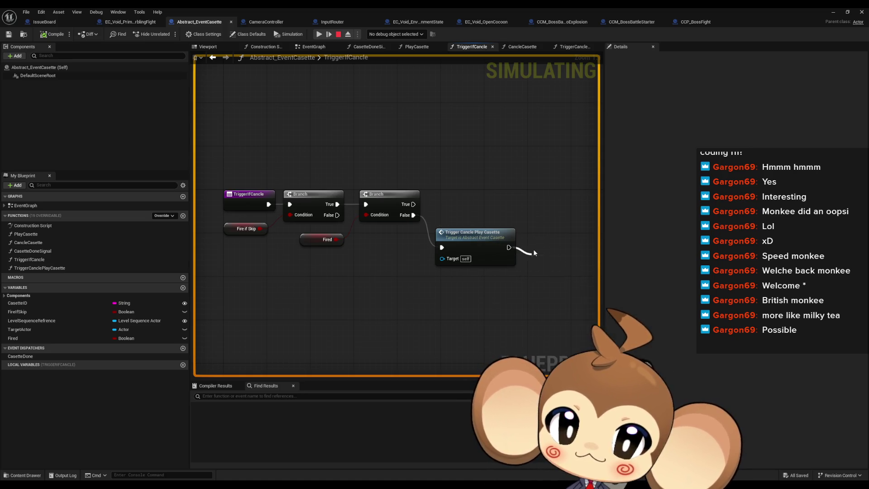
key(Return)
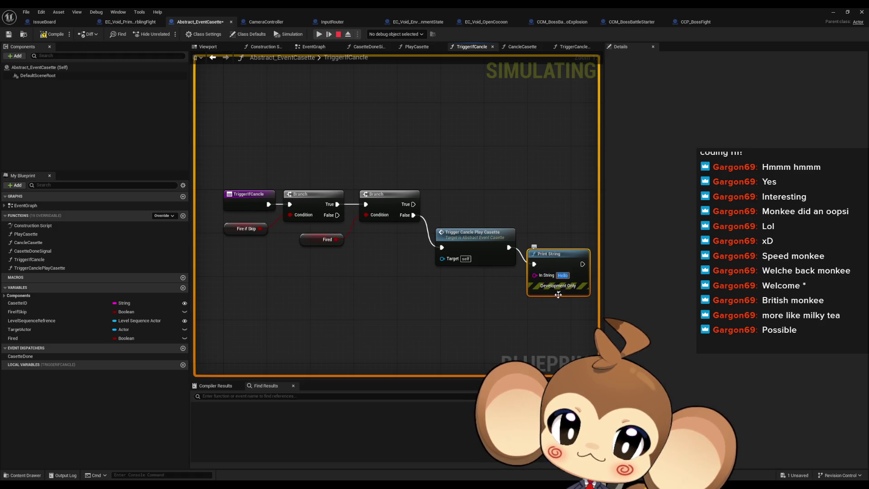
text(Error: yes i am fired)
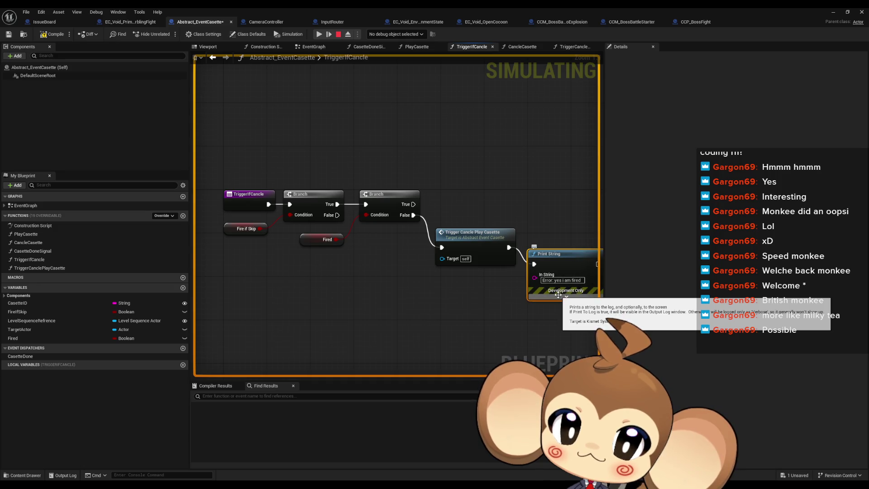
drag(559, 294, 503, 299)
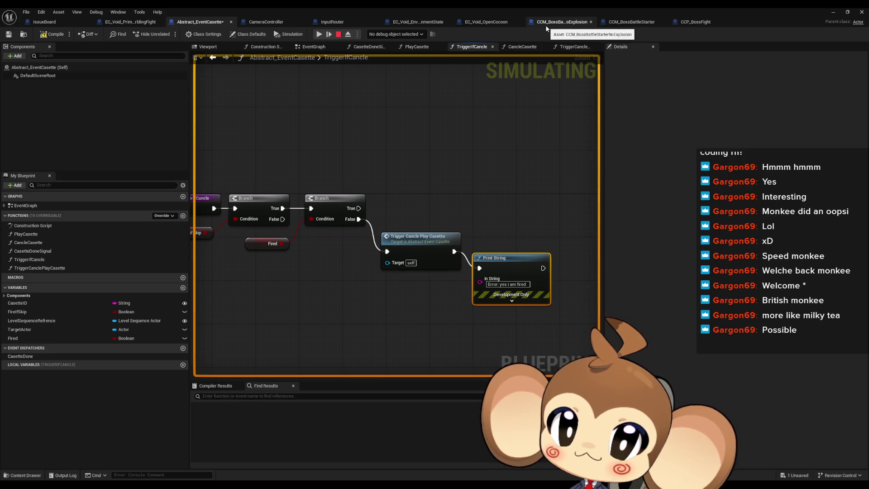
click(135, 23)
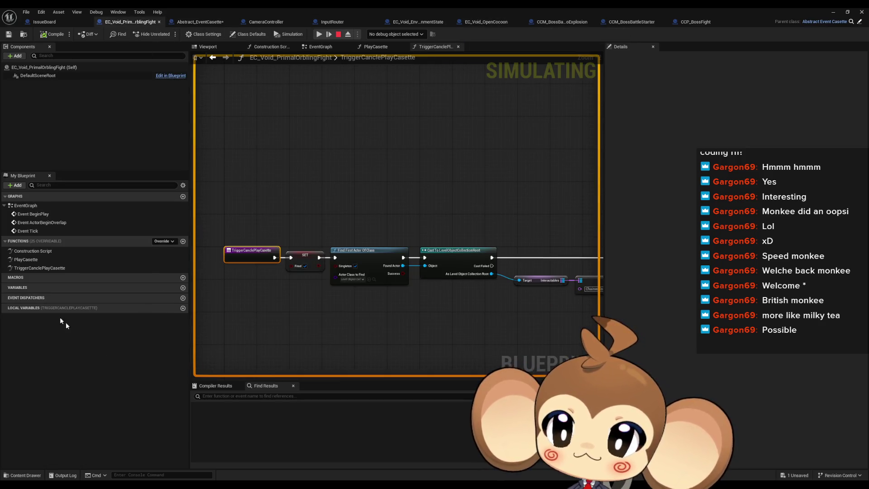
Locate and select the Do Interaction node after SET Fired in TriggerCanclePlayCasette.
click(28, 266)
drag(284, 247, 313, 292)
scroll(323, 274, up, 2)
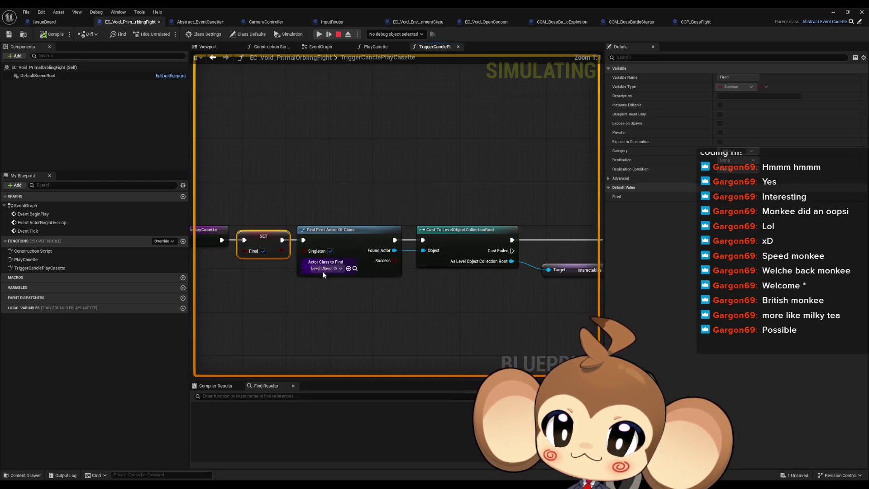
scroll(348, 272, down, 2)
drag(461, 276, 264, 253)
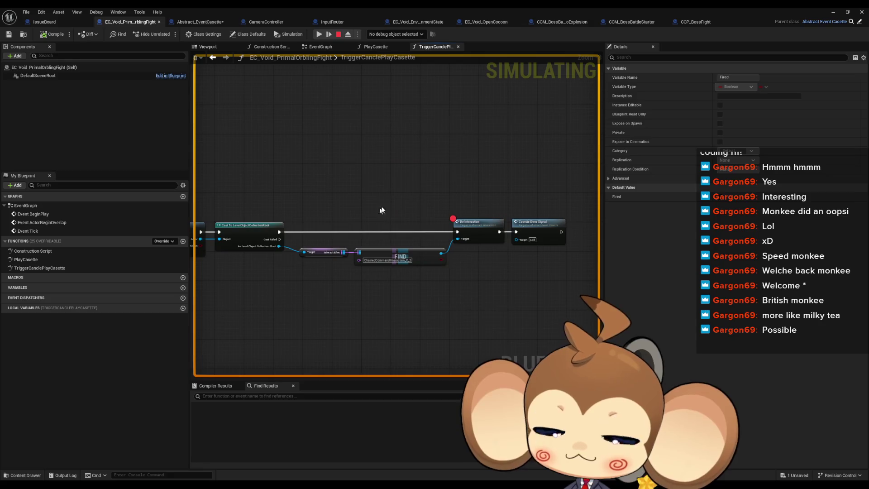
click(485, 236)
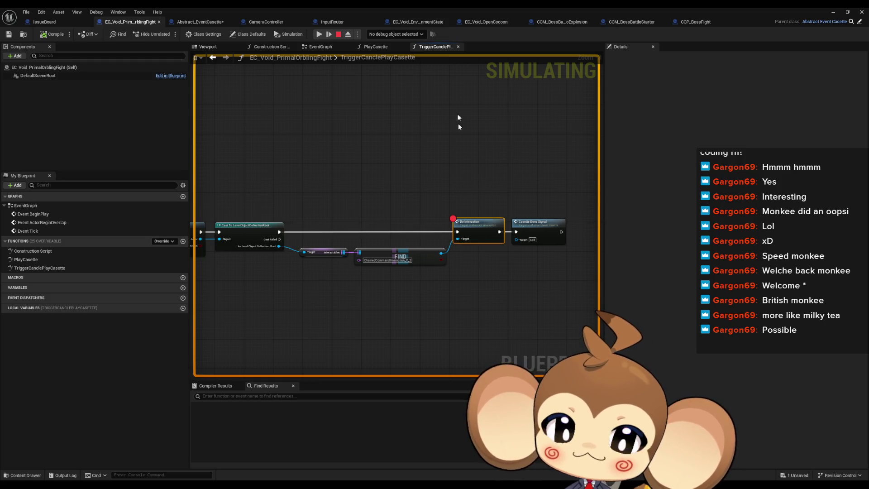
scroll(417, 161, up, 3)
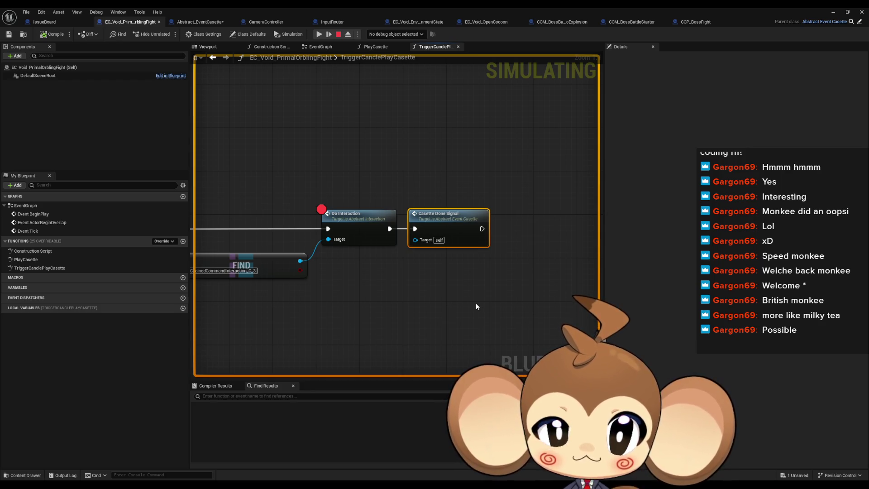
click(422, 243)
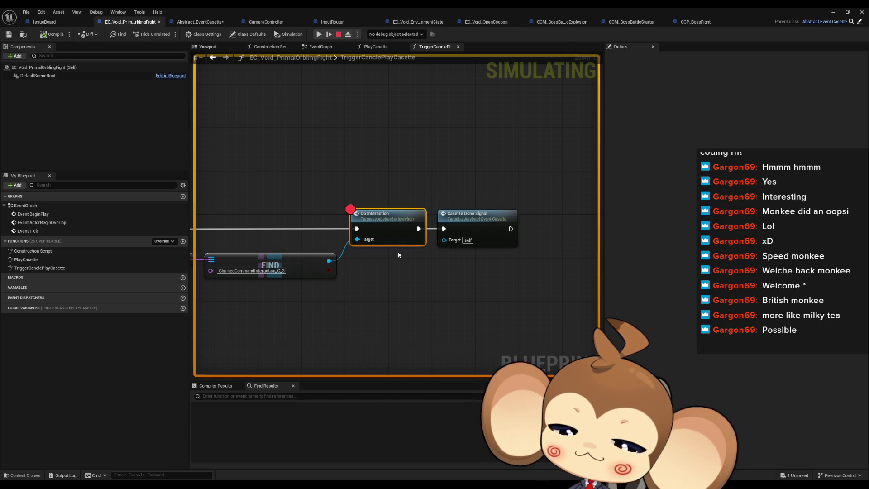
mouse_move(399, 255)
mouse_down()
mouse_move(528, 265)
mouse_move(465, 275)
mouse_move(411, 267)
mouse_up()
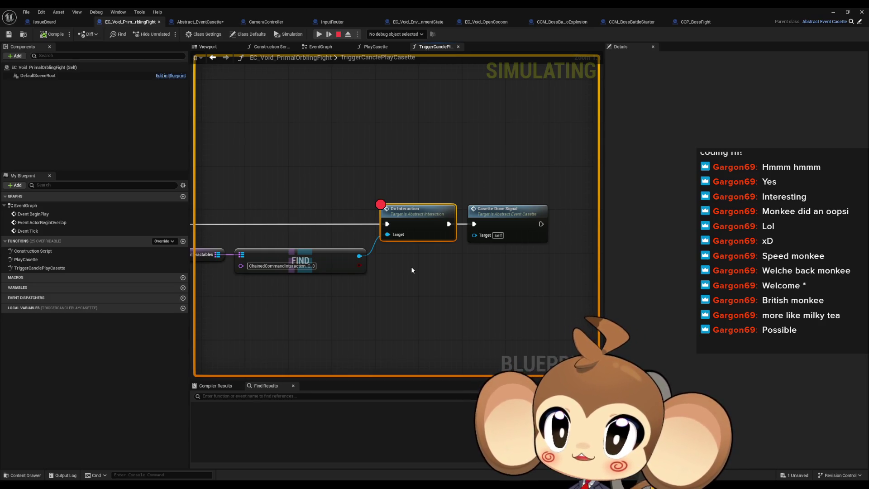
mouse_move(412, 270)
mouse_down()
mouse_move(499, 272)
mouse_move(435, 269)
mouse_up()
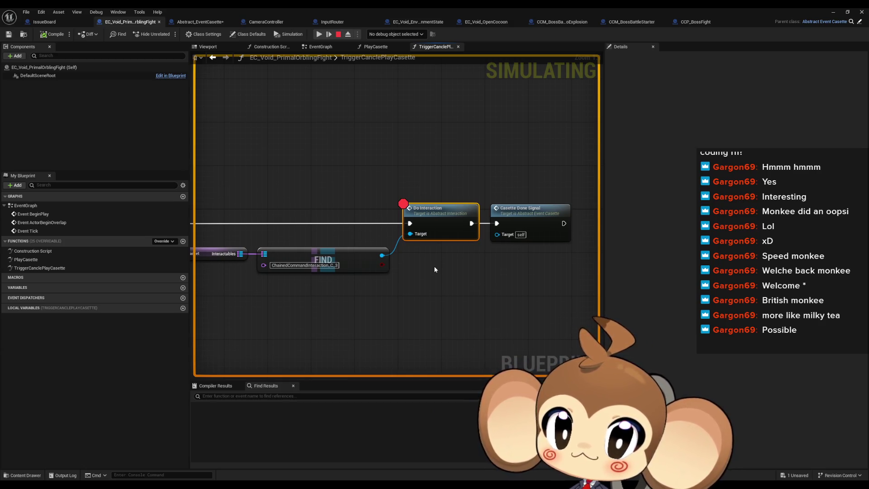
Insert a Print String node off the Cast node's exec, ahead of Do Interaction.
double_click(357, 7)
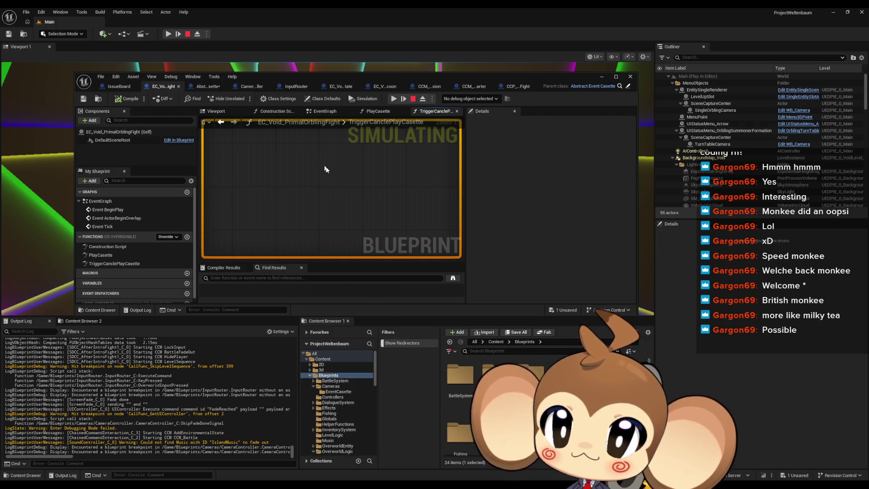
double_click(334, 77)
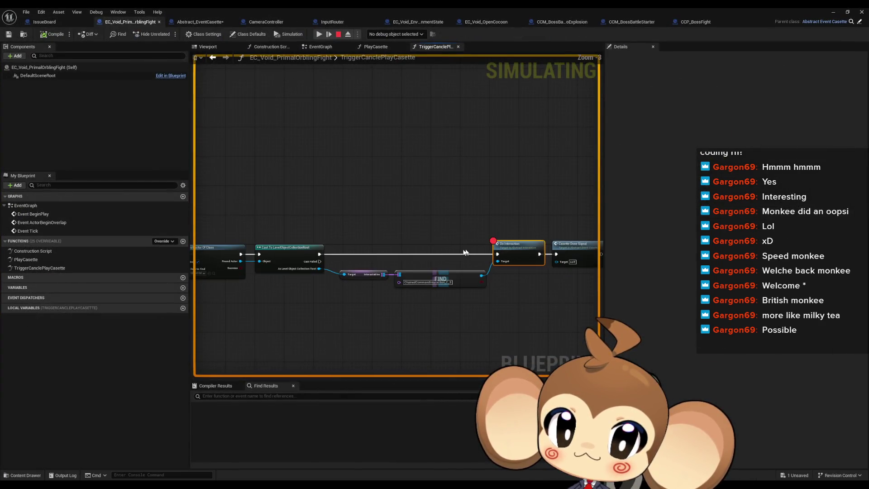
mouse_move(319, 255)
mouse_down()
mouse_move(417, 237)
mouse_move(406, 231)
mouse_up()
text(print)
key(Return)
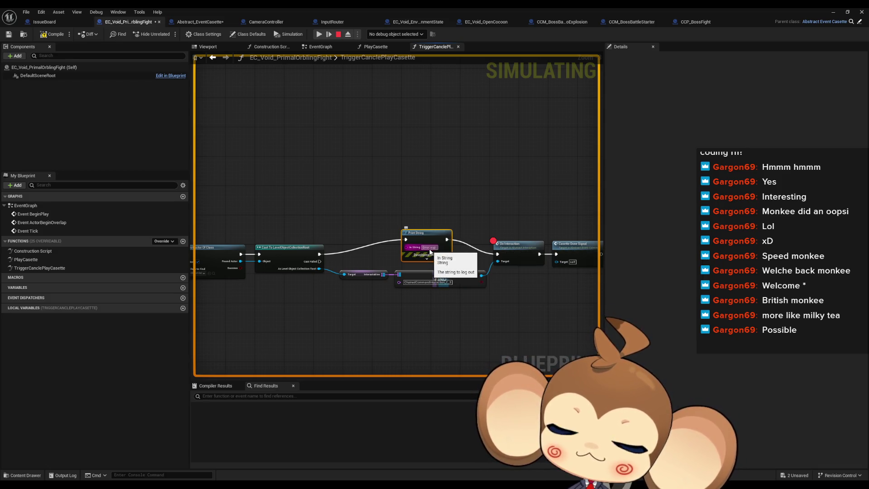
right_click(520, 249)
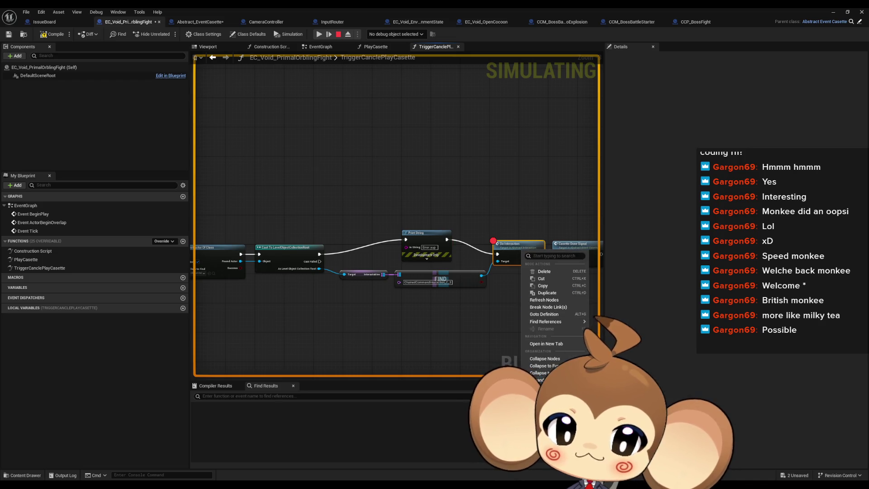
click(538, 365)
drag(442, 210, 358, 183)
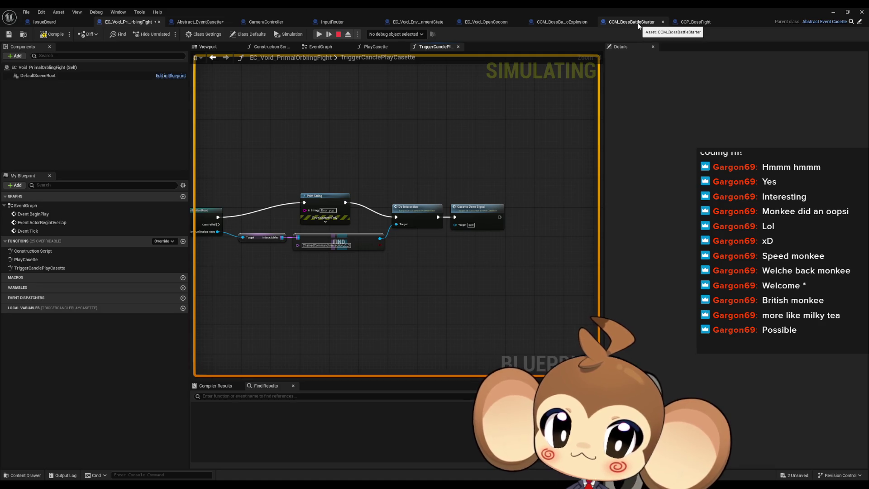
click(547, 22)
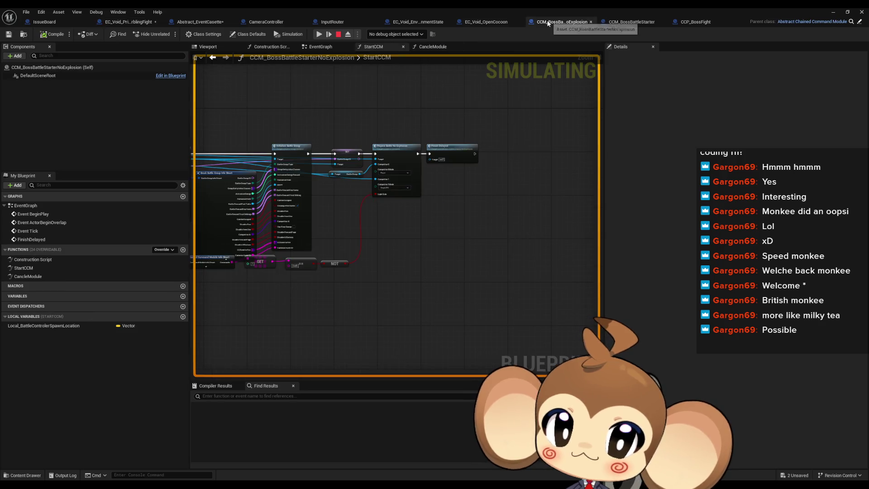
Open PrepareBattleNoExplosion from StartCCM, follow its BattleController node chain, then minimize the editor.
scroll(472, 158, up, 4)
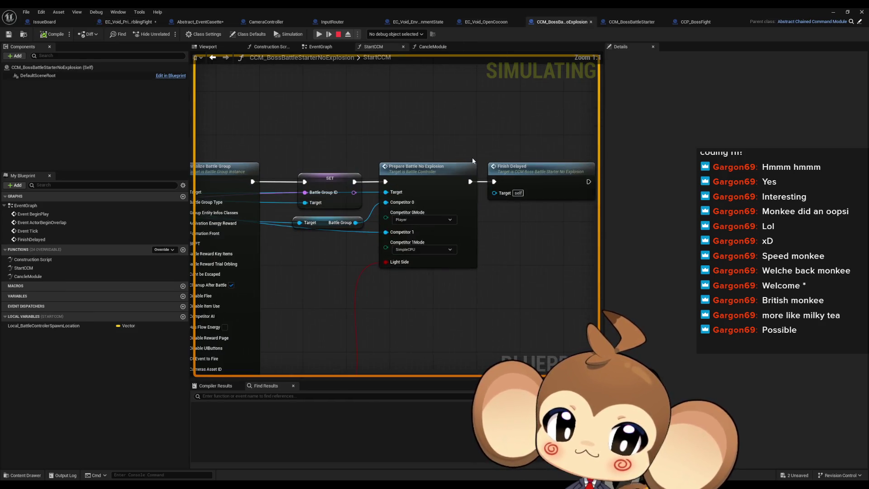
click(453, 200)
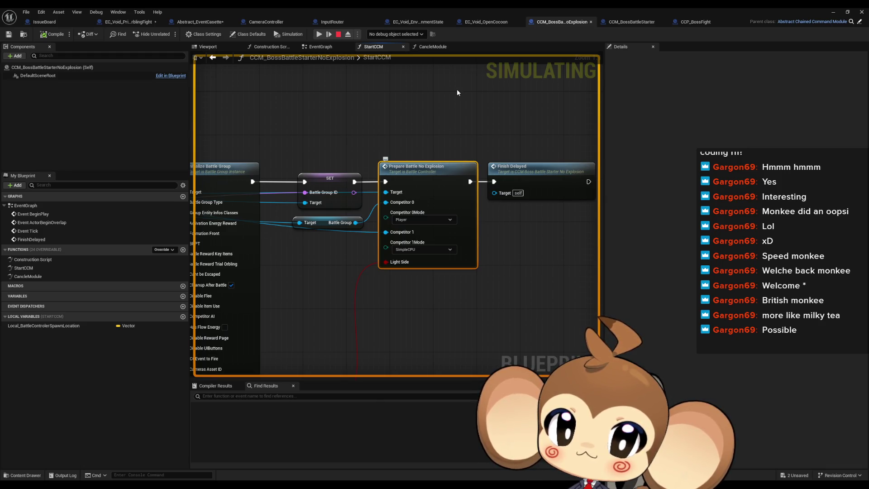
scroll(447, 154, down, 3)
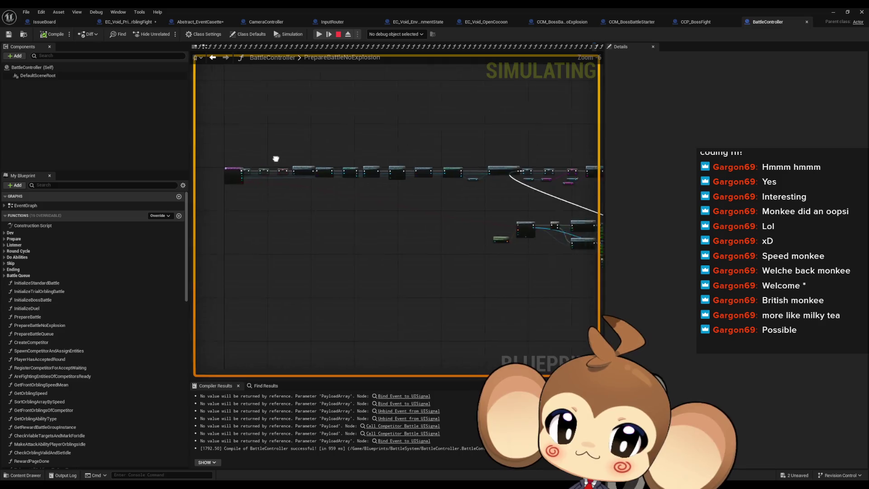
drag(285, 159, 358, 171)
scroll(415, 184, up, 4)
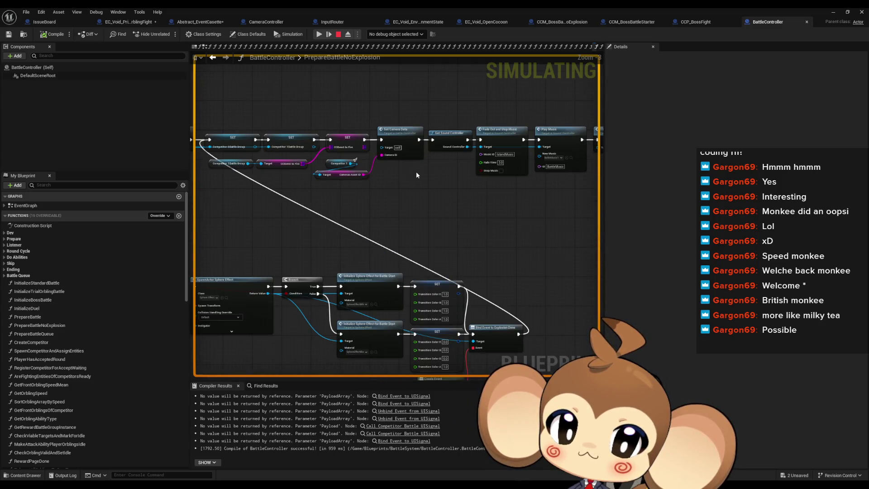
drag(417, 175, 324, 192)
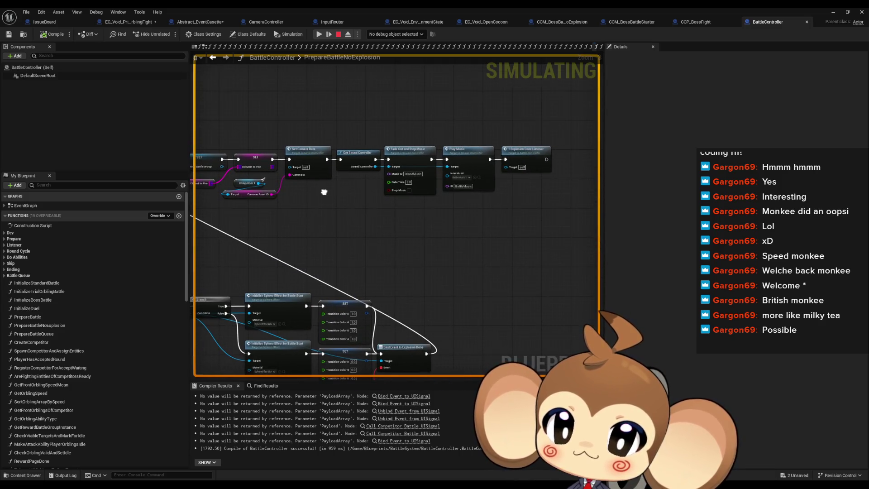
scroll(325, 192, down, 3)
click(833, 12)
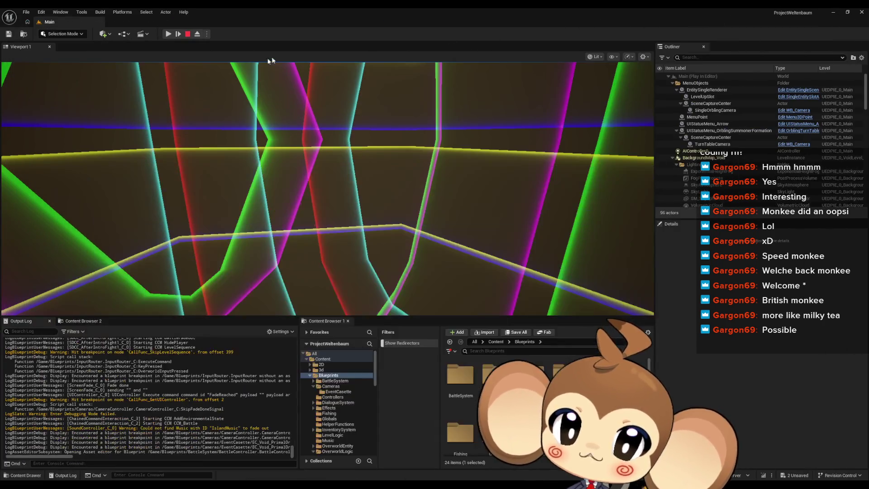
Resume the play session and highlight the EC_Void_EnvironmentValue line in the Output Log.
click(170, 34)
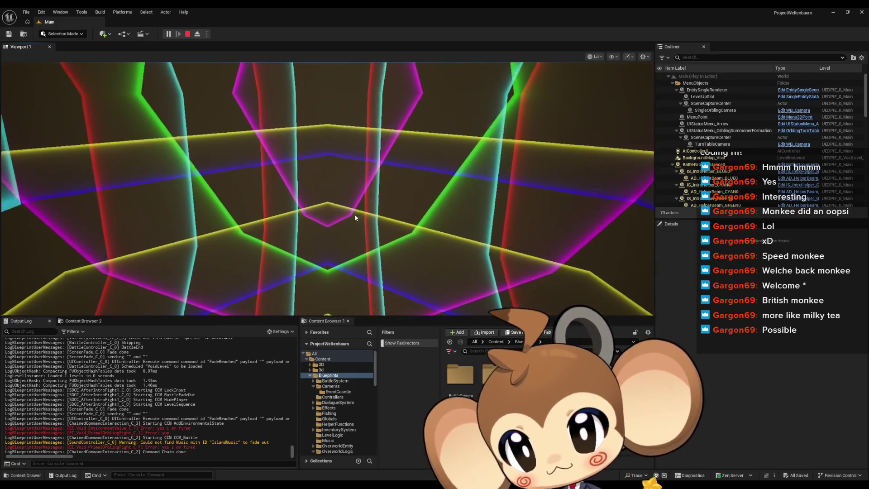
scroll(174, 381, up, 3)
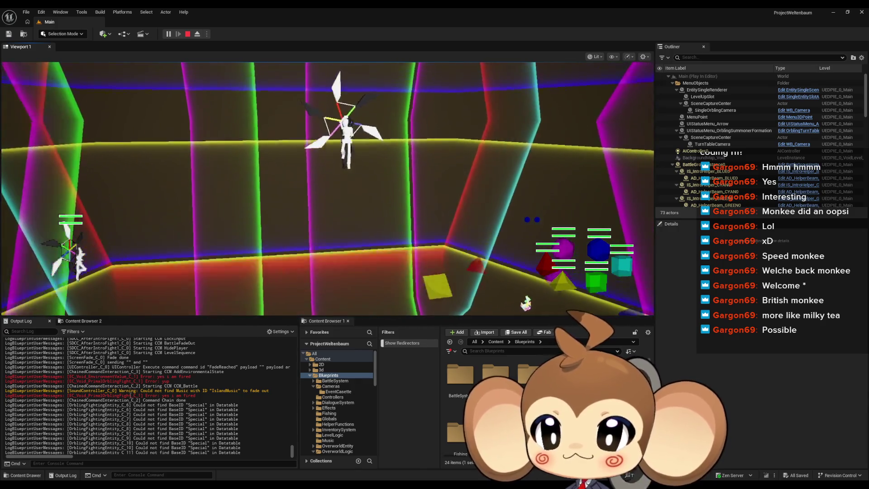
mouse_move(100, 377)
mouse_down()
mouse_move(170, 379)
mouse_move(184, 395)
mouse_move(165, 386)
mouse_up()
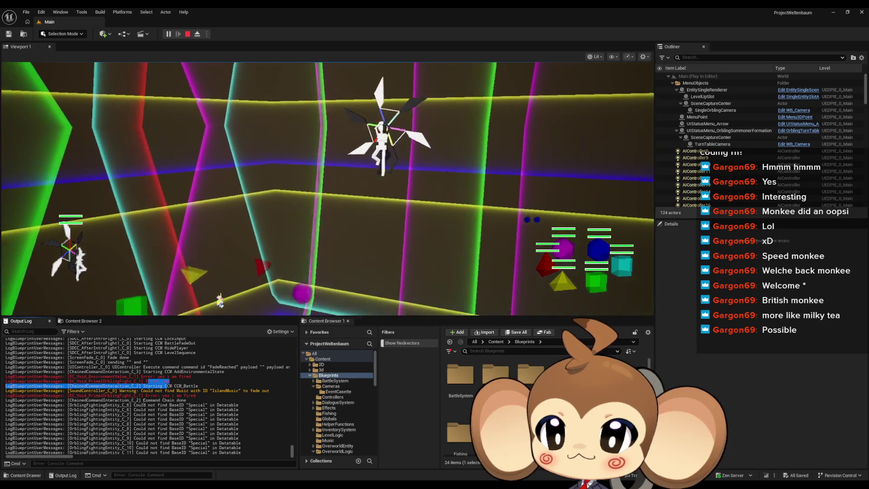
click(155, 398)
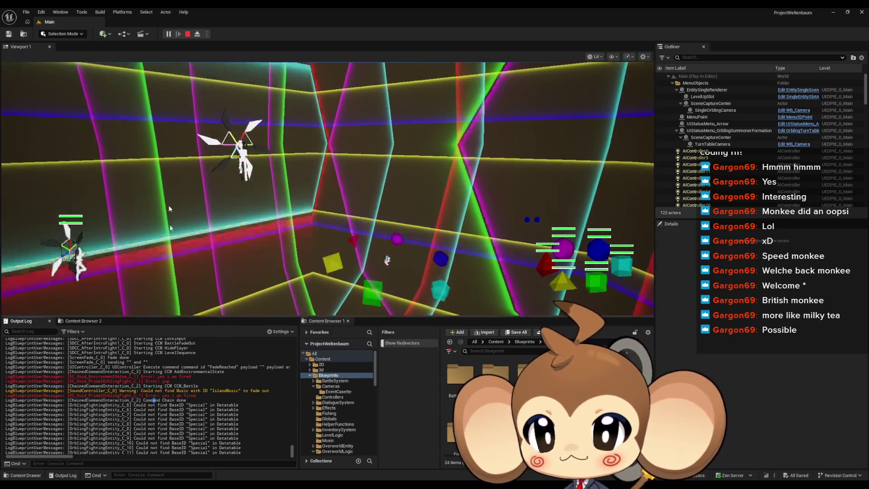
Stop play and browse the CCP_BossFight, EC_Void_PrimalOrblingFight and Abstract_EventCasette blueprints.
key(Escape)
mouse_move(355, 487)
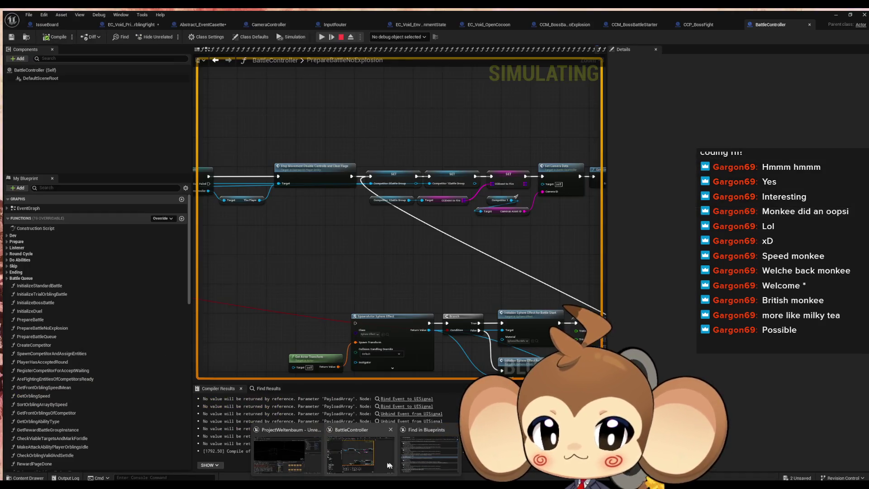
click(373, 464)
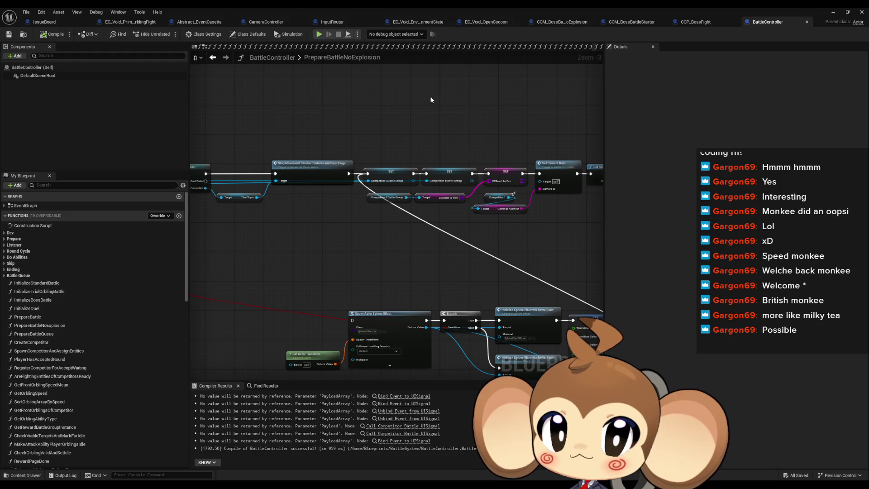
click(695, 24)
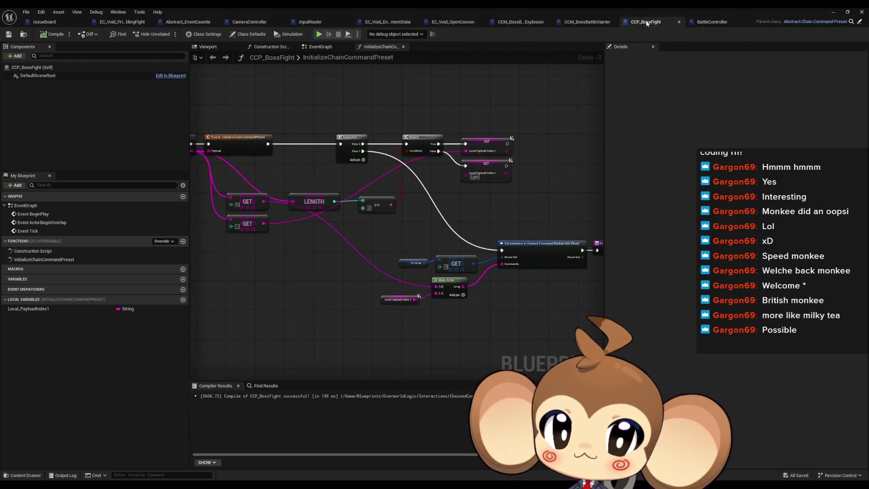
click(130, 24)
mouse_move(342, 138)
mouse_down()
mouse_move(554, 156)
mouse_move(448, 155)
mouse_up()
click(190, 23)
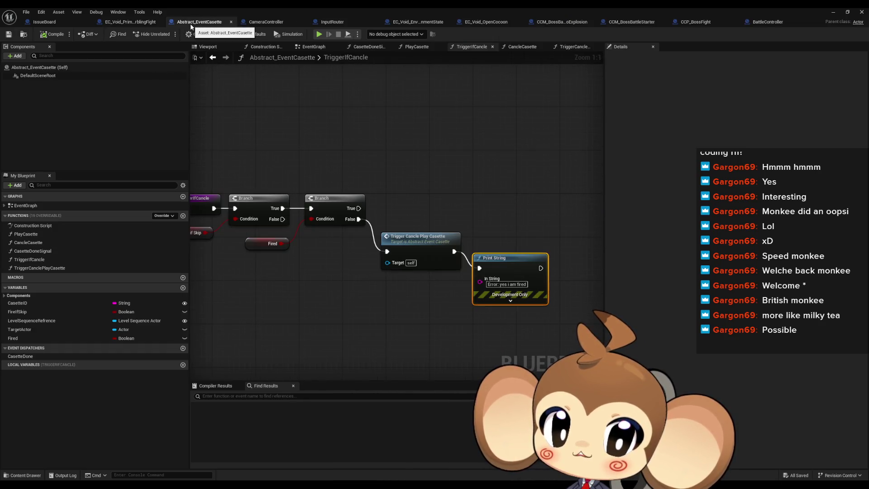
click(127, 23)
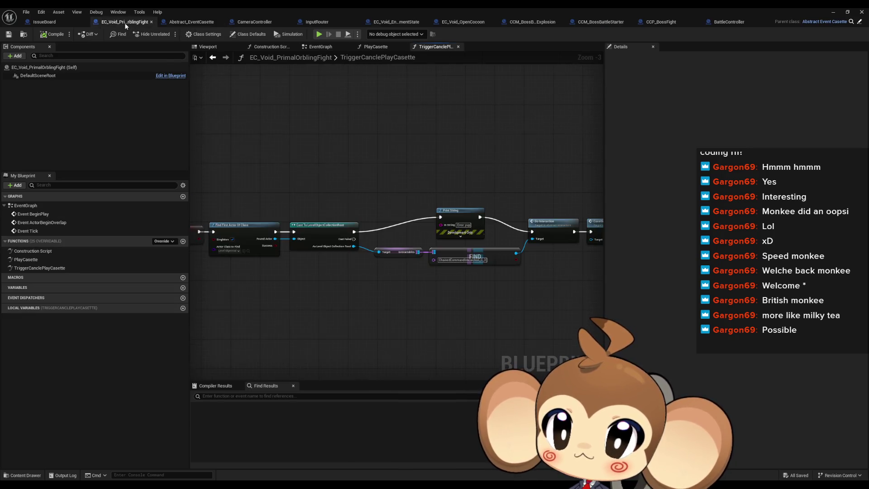
Centre TriggerCanclePlayCasette's Print String and Do Interaction chain, then float the blueprint editor.
mouse_move(349, 151)
mouse_down()
mouse_move(379, 152)
mouse_move(253, 145)
mouse_move(400, 149)
mouse_up()
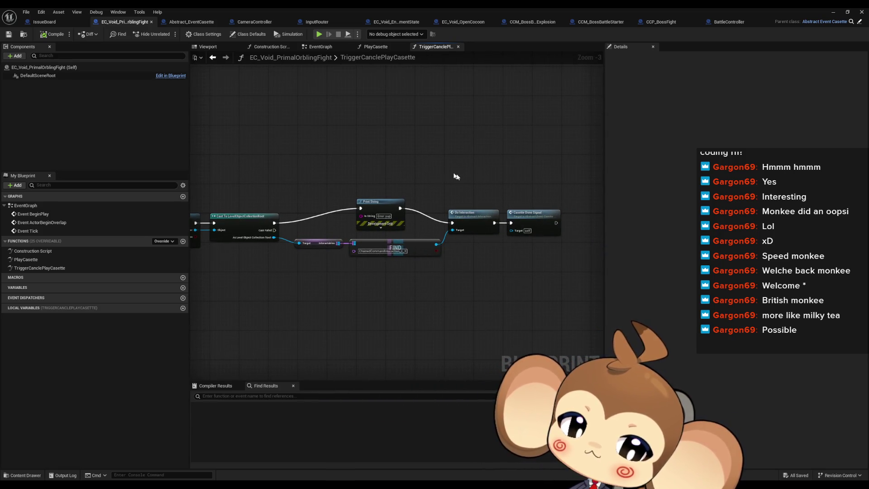
drag(449, 171, 428, 163)
scroll(382, 237, up, 1)
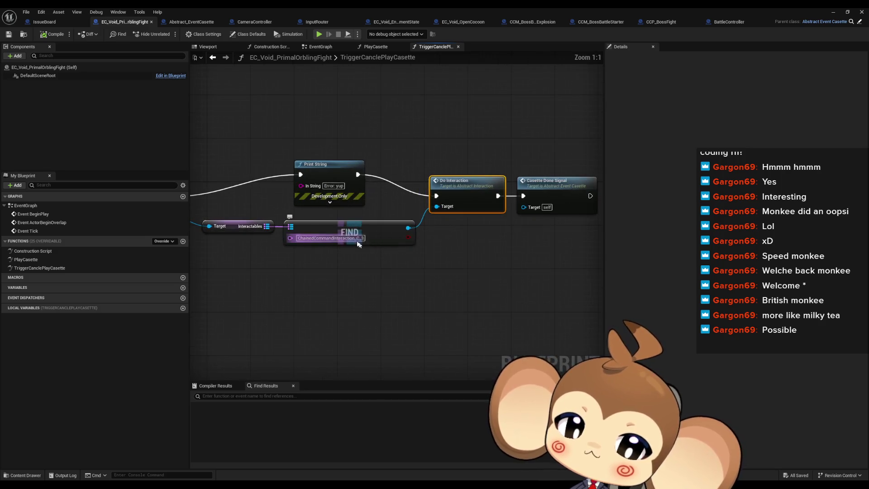
scroll(485, 240, up, 2)
click(453, 270)
drag(453, 270, 521, 267)
double_click(544, 7)
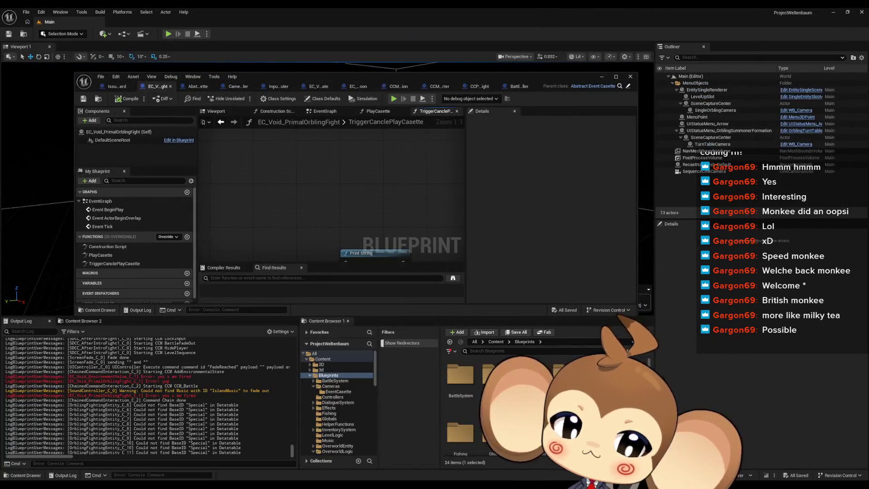
scroll(498, 398, down, 2)
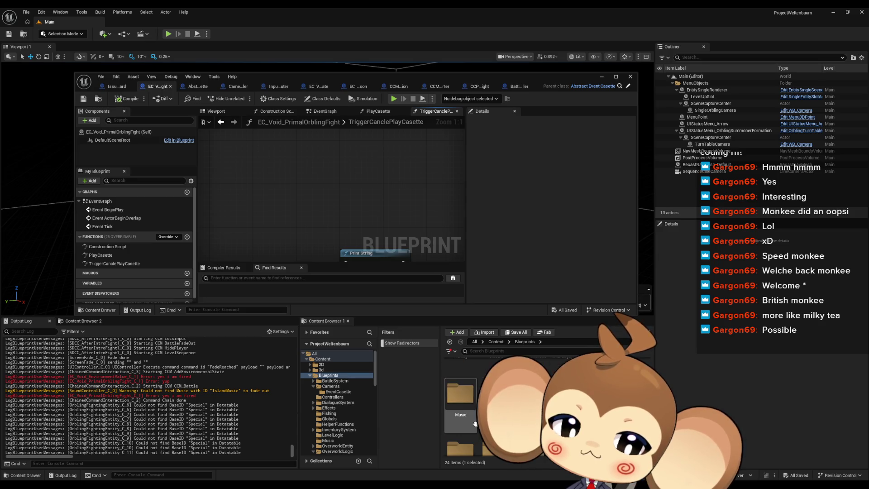
double_click(465, 398)
click(521, 342)
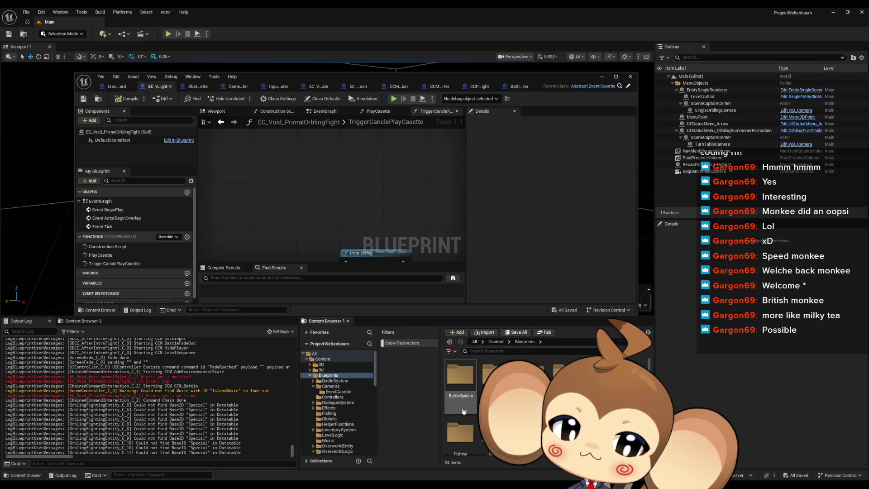
scroll(548, 371, up, 1)
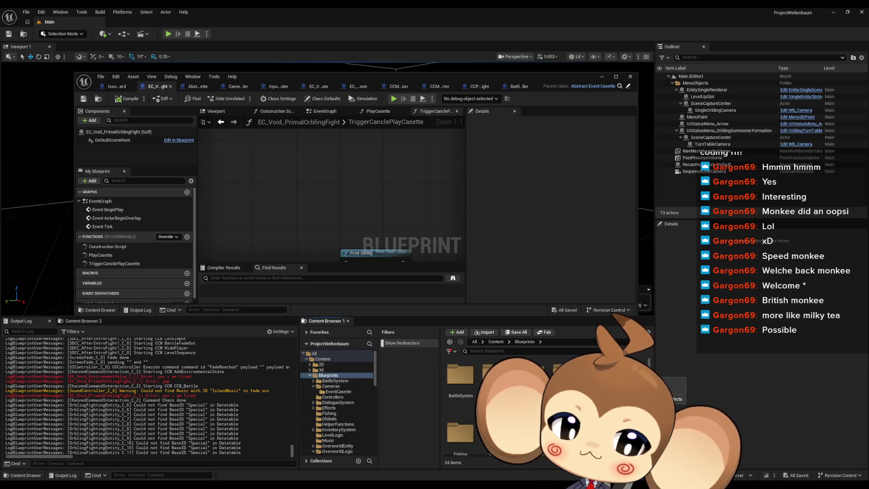
scroll(549, 398, down, 5)
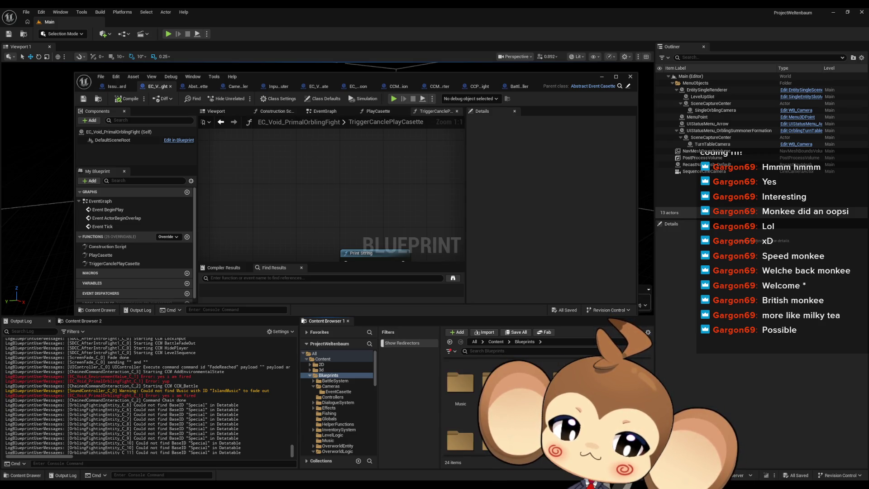
click(496, 342)
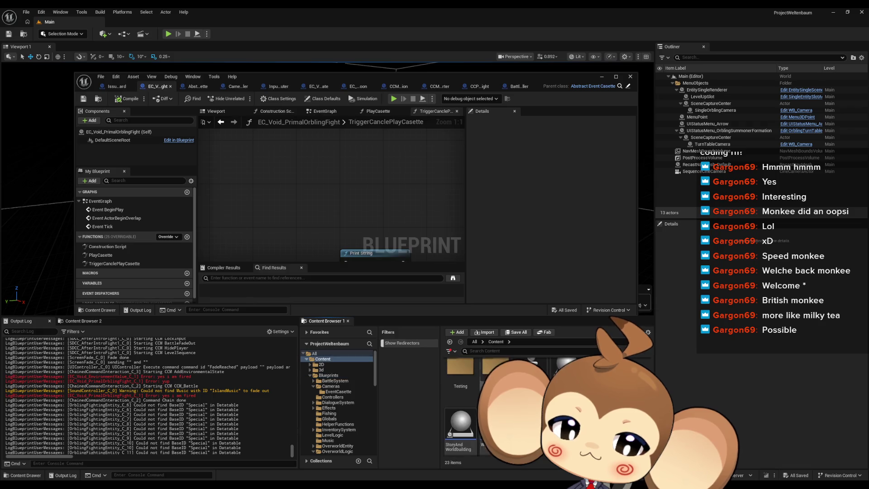
double_click(463, 382)
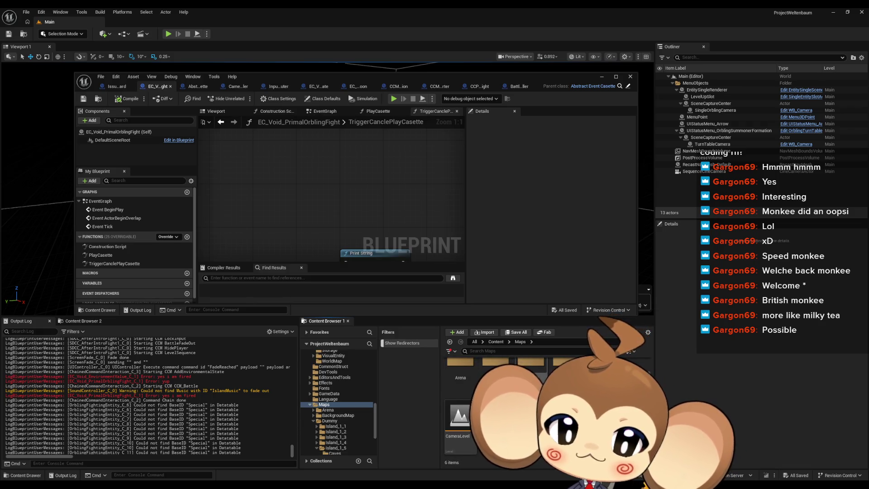
double_click(566, 367)
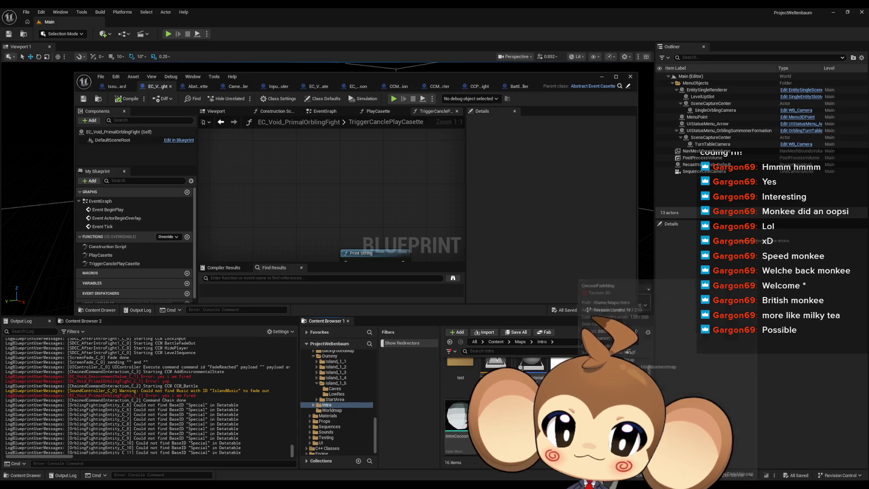
double_click(495, 376)
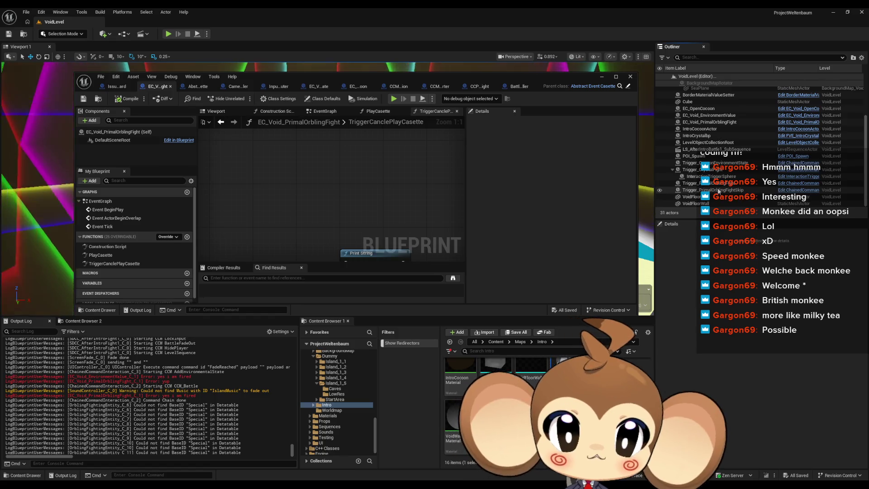
Compare Trigger_PrimalOrblingFightSkip and LevelObjectCollectionRoot details, confirming the CCP_BossFight chain command preset.
click(741, 190)
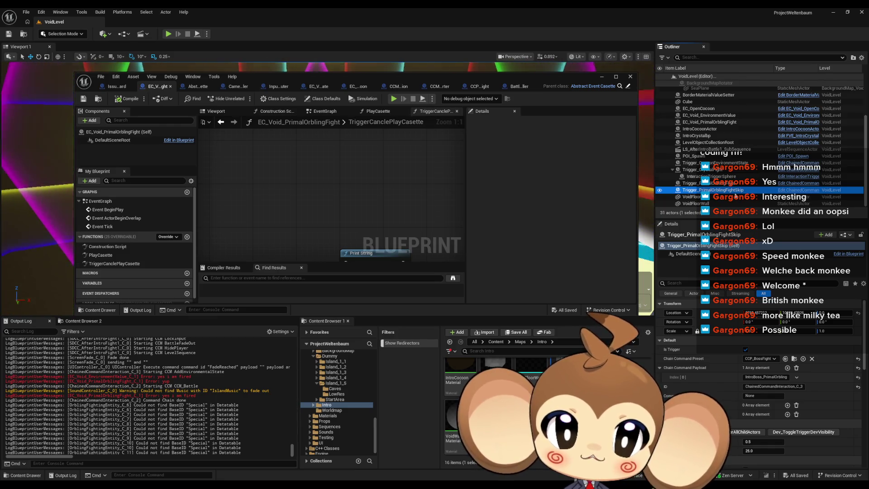
click(725, 142)
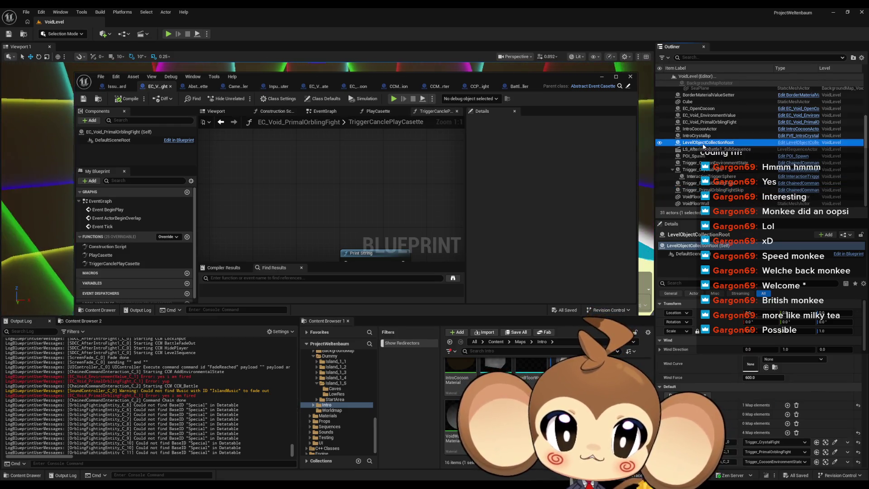
scroll(730, 380, down, 3)
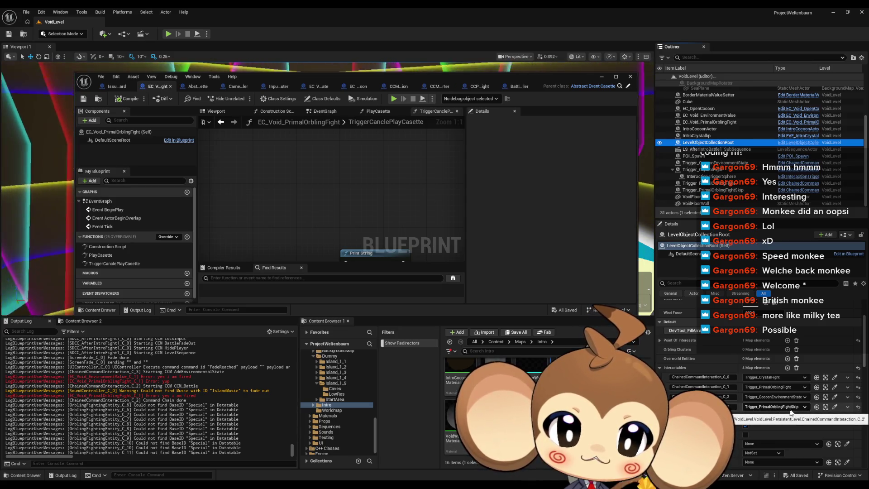
click(825, 407)
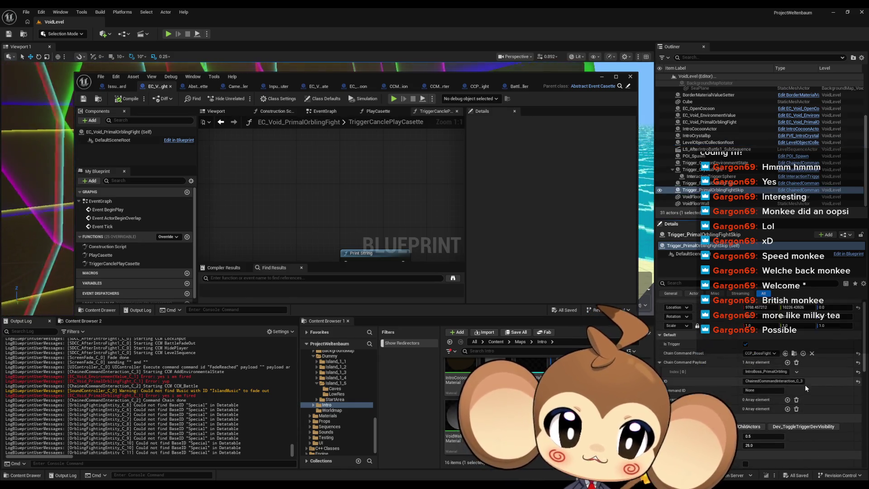
scroll(788, 376, up, 1)
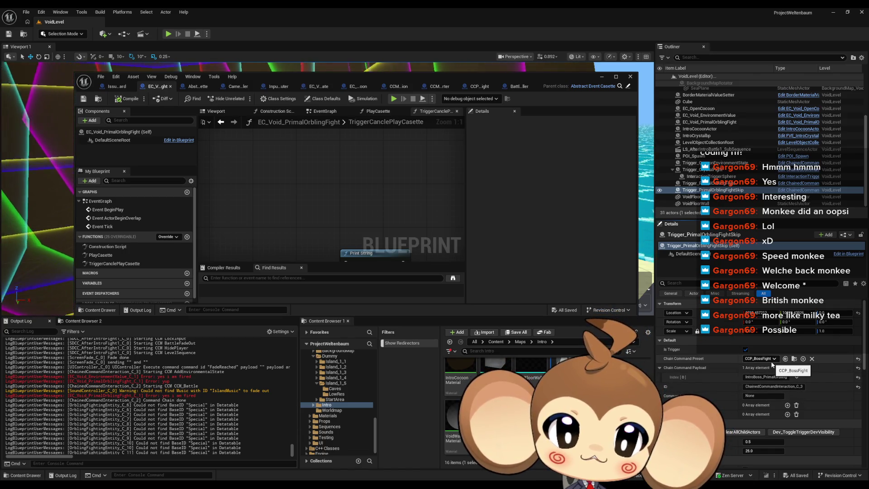
click(770, 360)
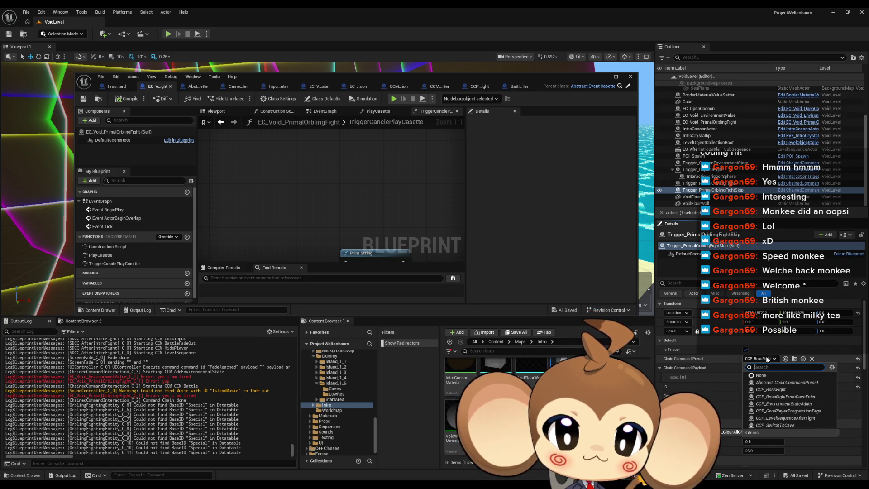
Keep CCP_BossFight as the preset and browse to its asset in the ChainCommandPresets folder.
click(768, 359)
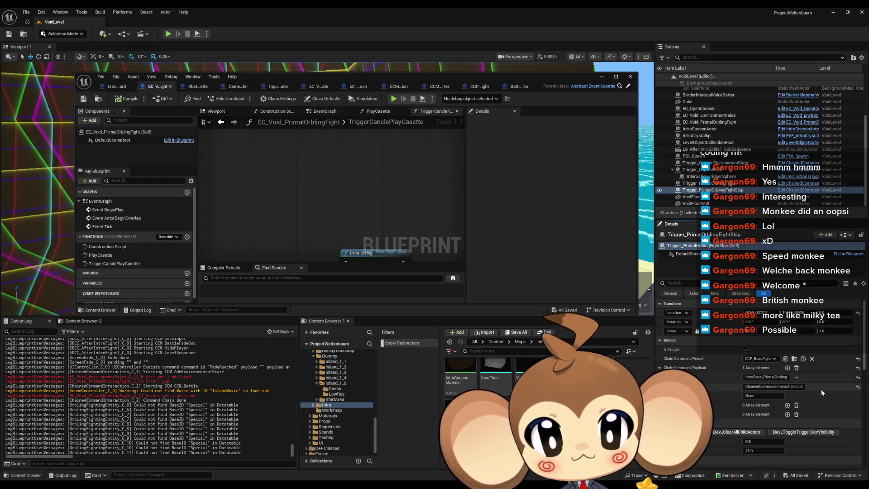
click(795, 359)
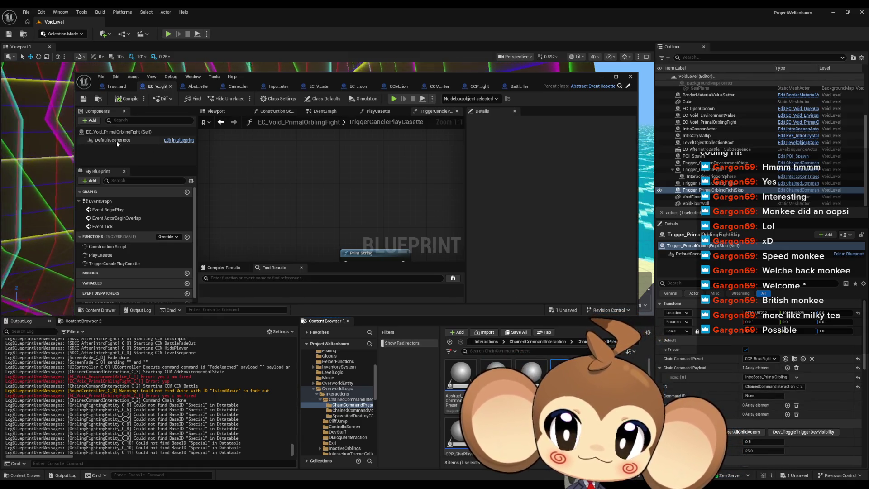
Assign CCP_BossFightNoExplosion as the skip trigger's Chain Command Preset.
double_click(555, 360)
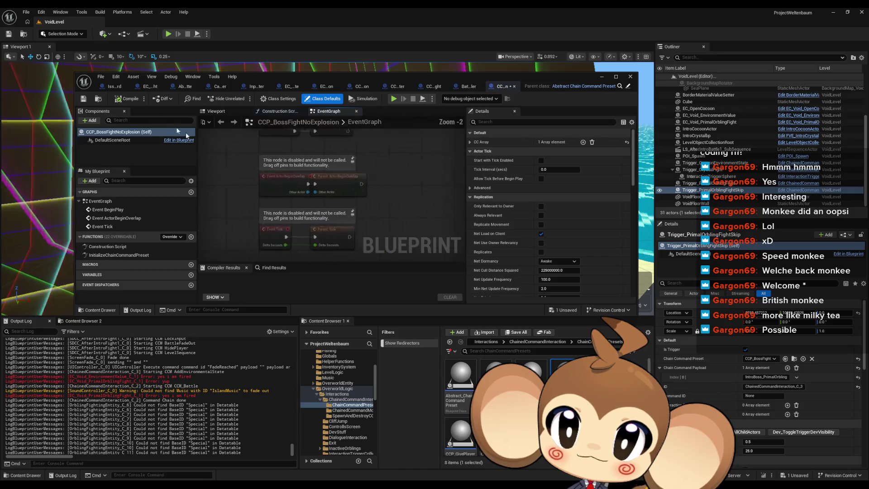
key(ctrl+s)
click(795, 359)
click(793, 361)
click(787, 359)
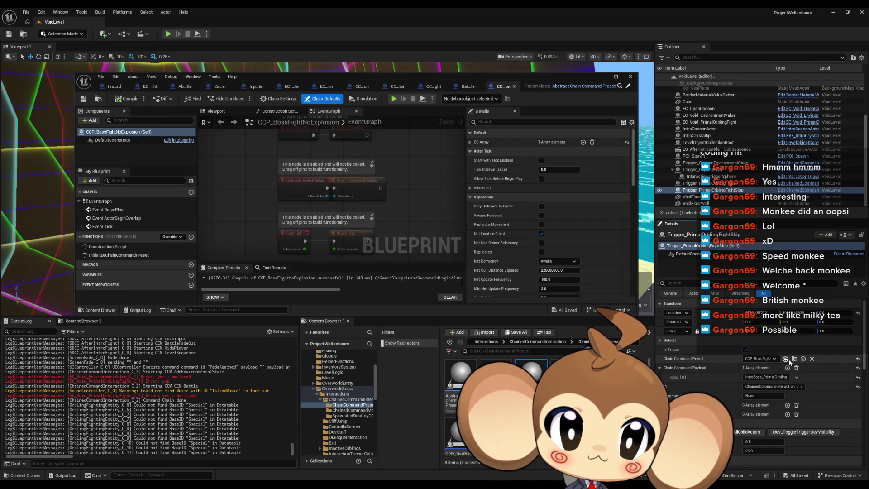
click(566, 375)
click(811, 358)
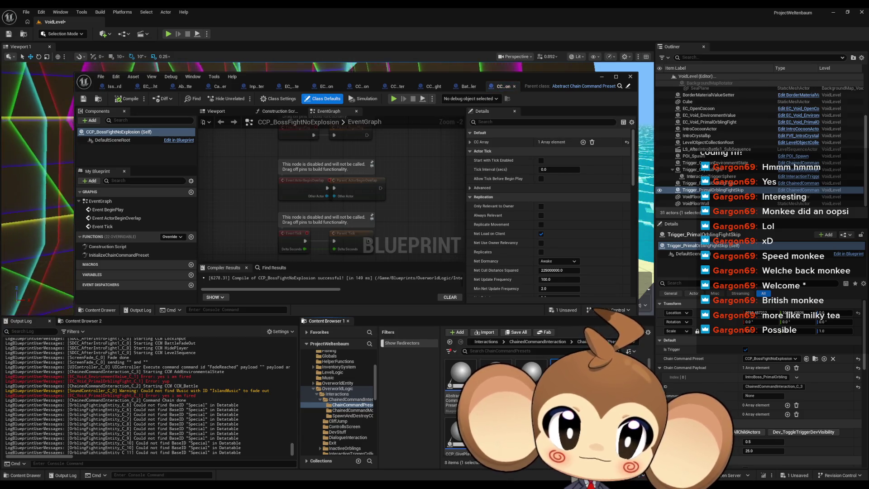
Set CCP_BossFightNoExplosion's CC Array[0] module to CCM_BossBattleStarterNoExplosion in class defaults and save.
double_click(329, 77)
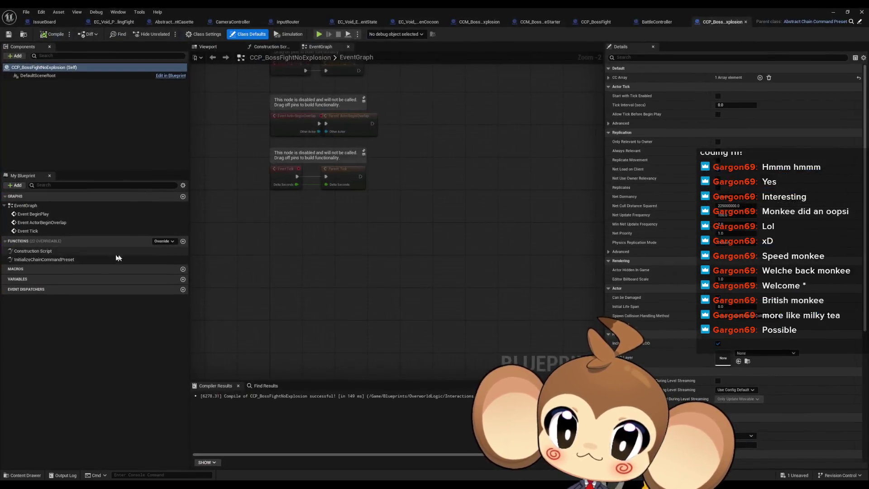
double_click(45, 259)
key(super+Down)
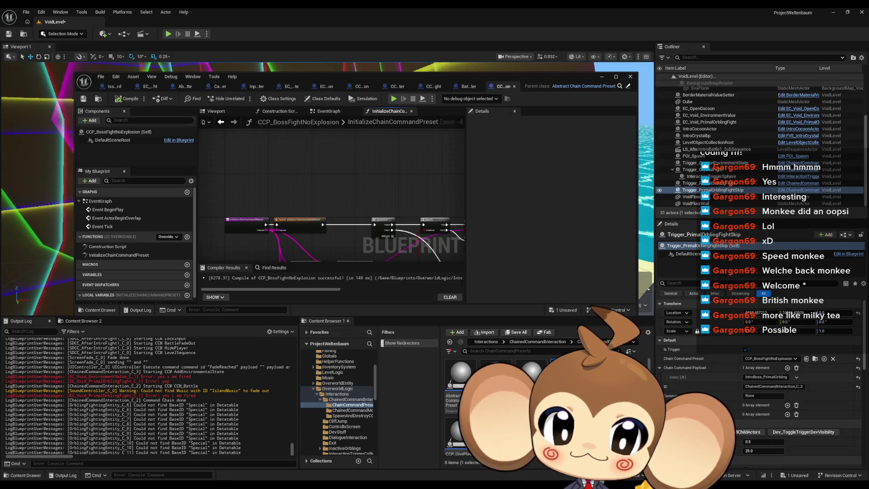
click(333, 99)
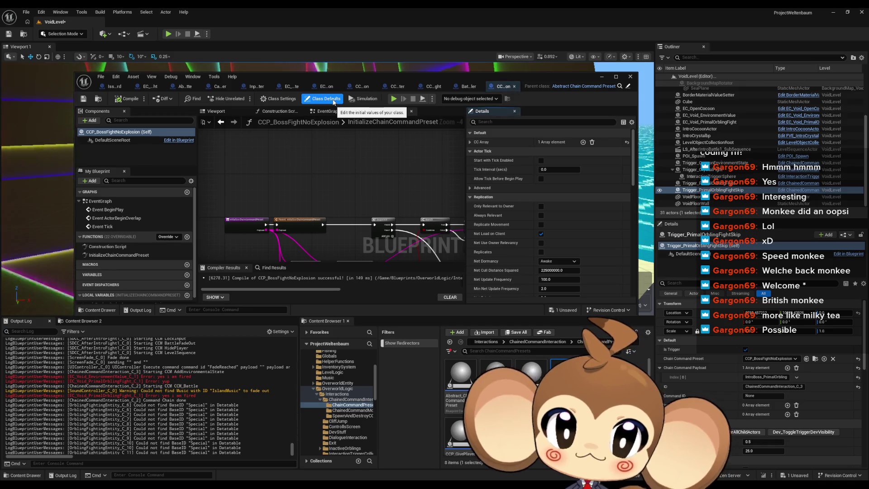
click(470, 141)
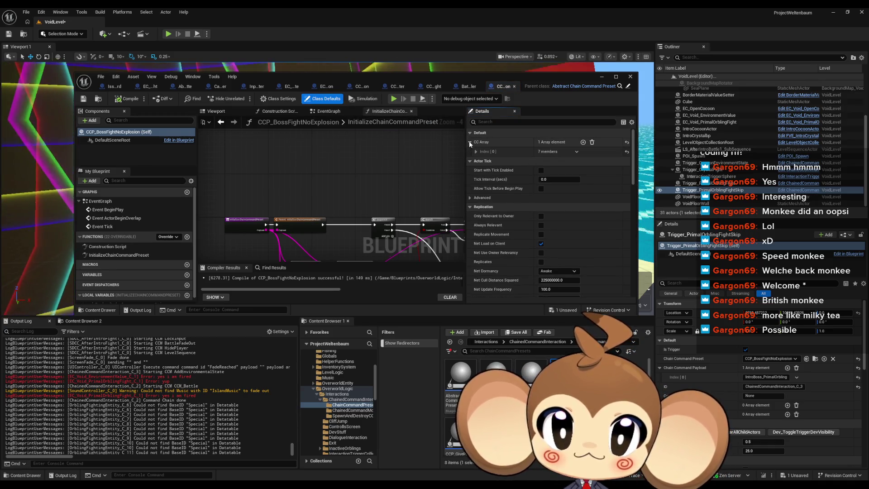
click(476, 152)
click(573, 170)
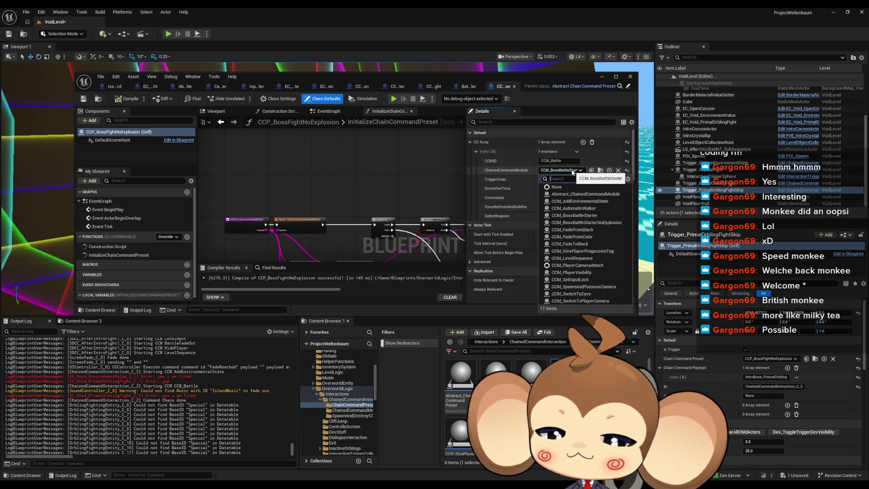
text(no ex)
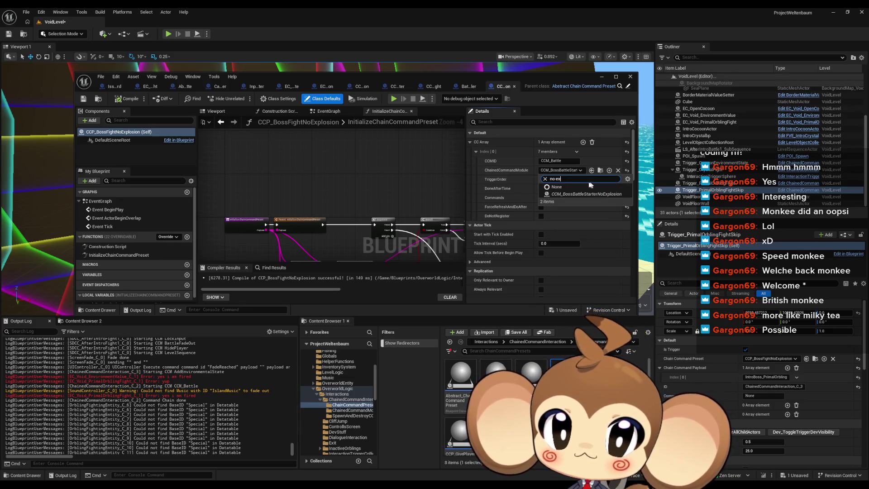
click(578, 194)
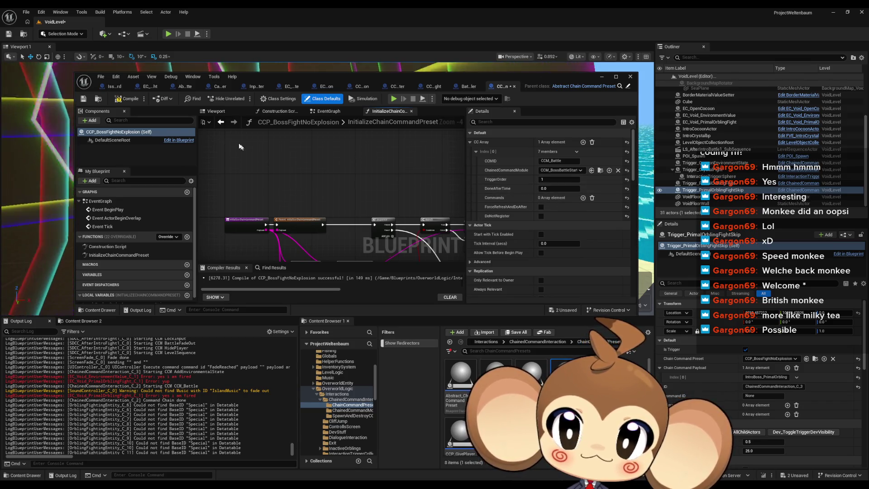
key(ctrl+s)
click(601, 77)
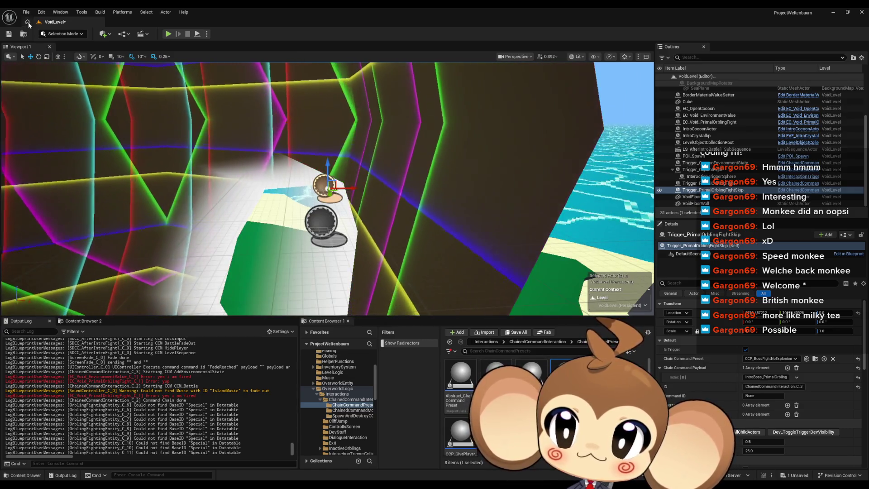
Save all changes and open the Main level from the Content folder.
click(26, 12)
click(43, 109)
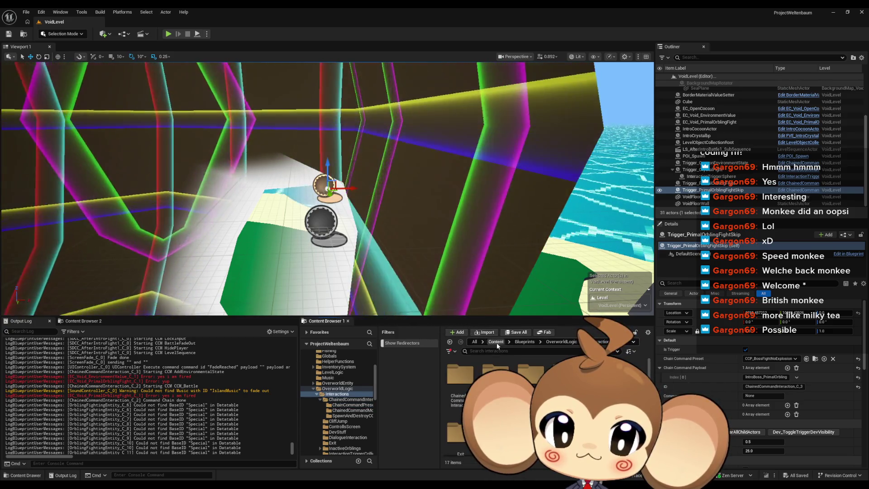
click(450, 341)
double_click(498, 394)
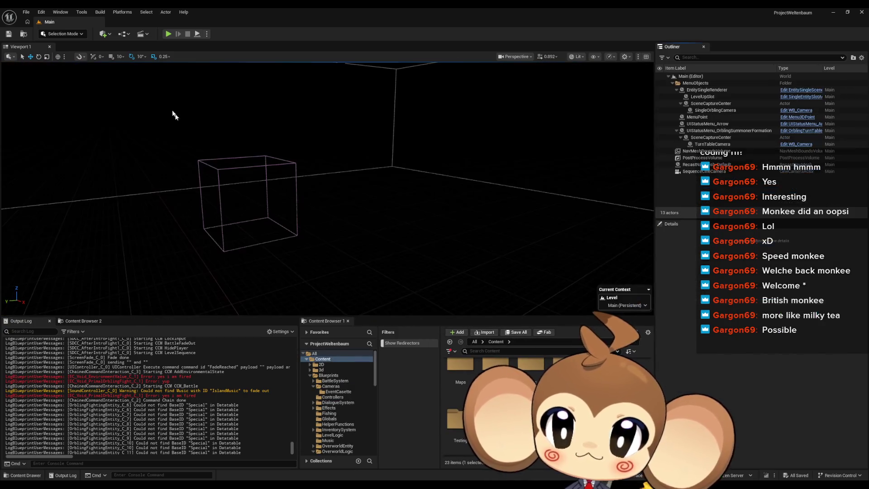
Play-test the game with a cleared Output Log, then stop the session.
click(175, 34)
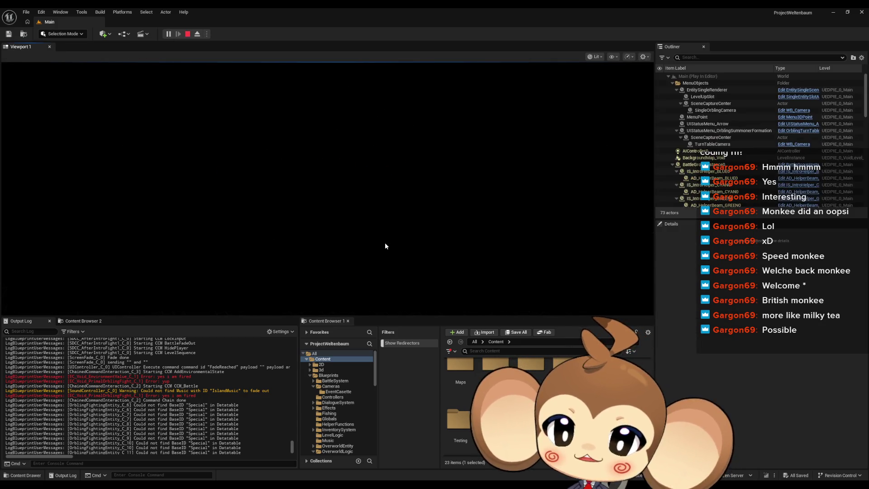
right_click(185, 413)
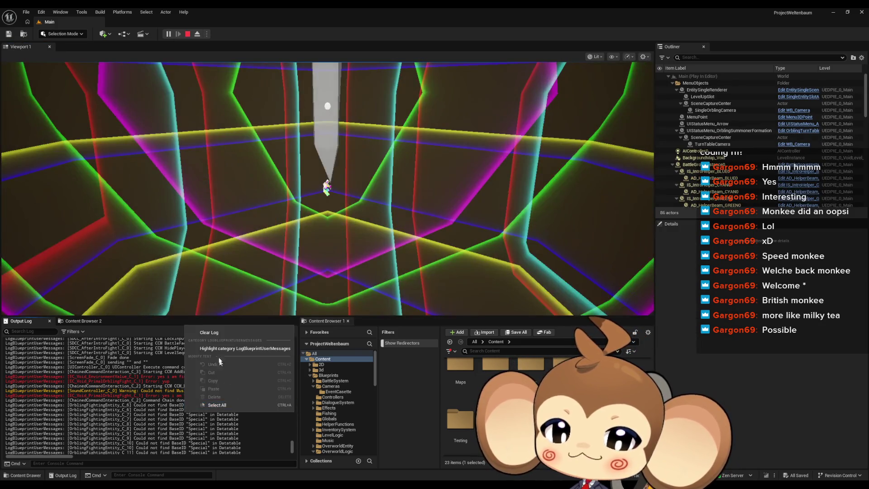
click(214, 332)
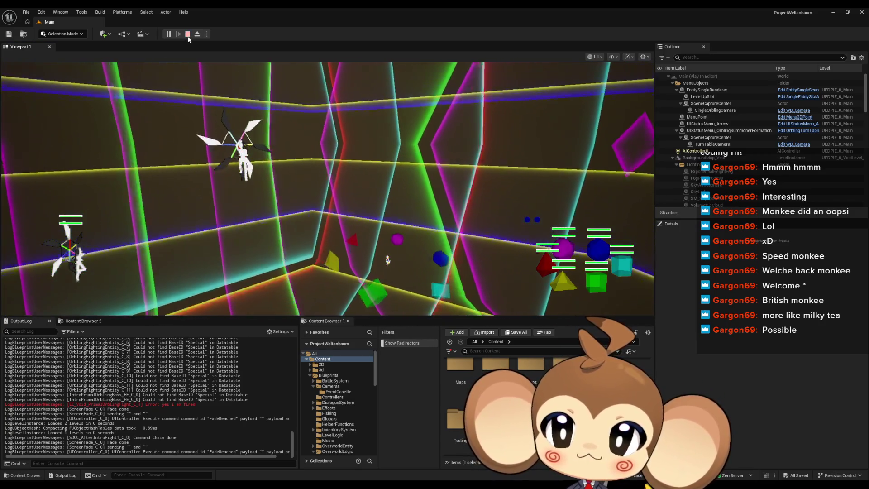
key(Escape)
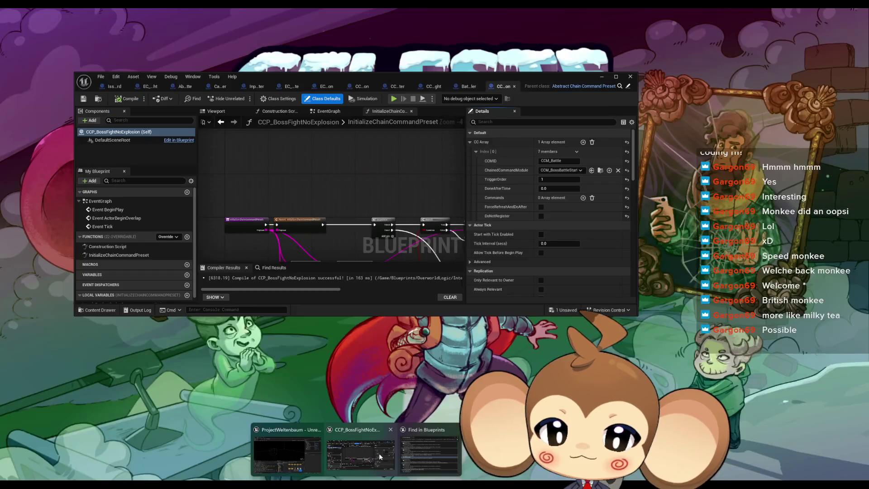
Restore and maximize the Blueprint editor, showing CCM_BossBattleStarterNoExplosion.
click(379, 453)
mouse_move(341, 75)
mouse_down()
mouse_move(353, 108)
mouse_move(384, 122)
mouse_up()
double_click(384, 122)
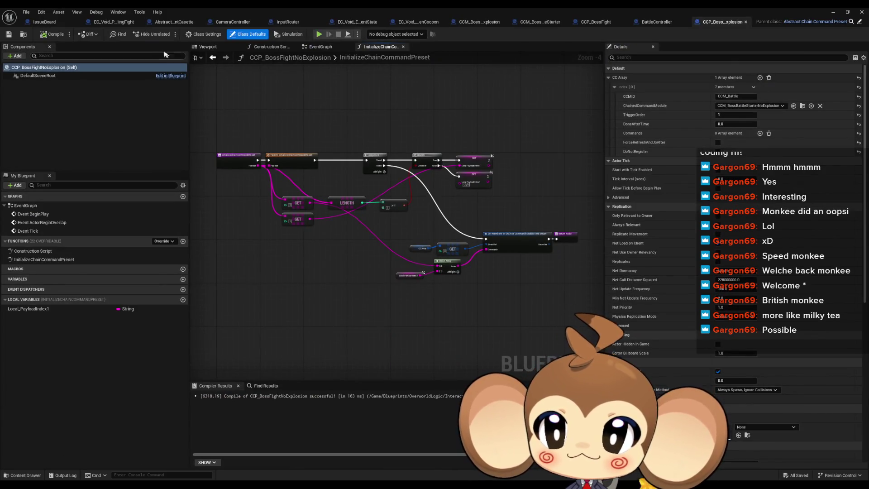
click(480, 22)
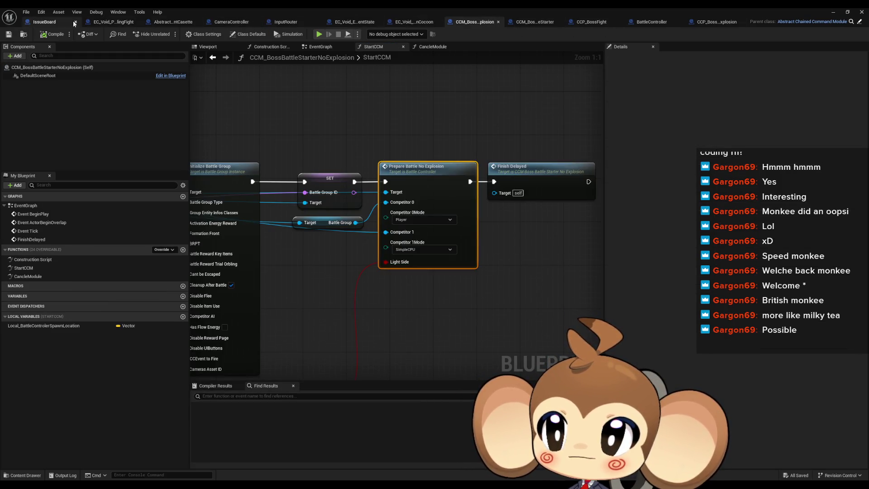
Remove debug Print String nodes, wiring EC_Void_PrimalOrblingFight's node straight into Do Interaction.
click(95, 21)
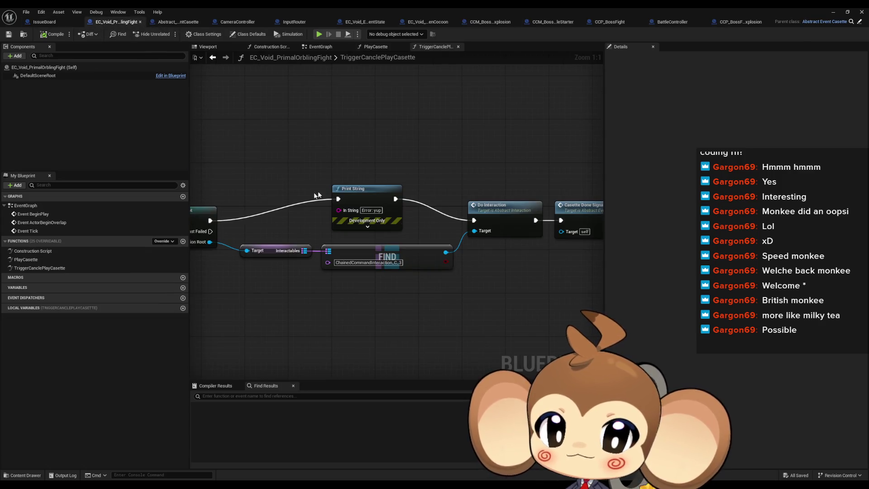
drag(209, 221, 475, 209)
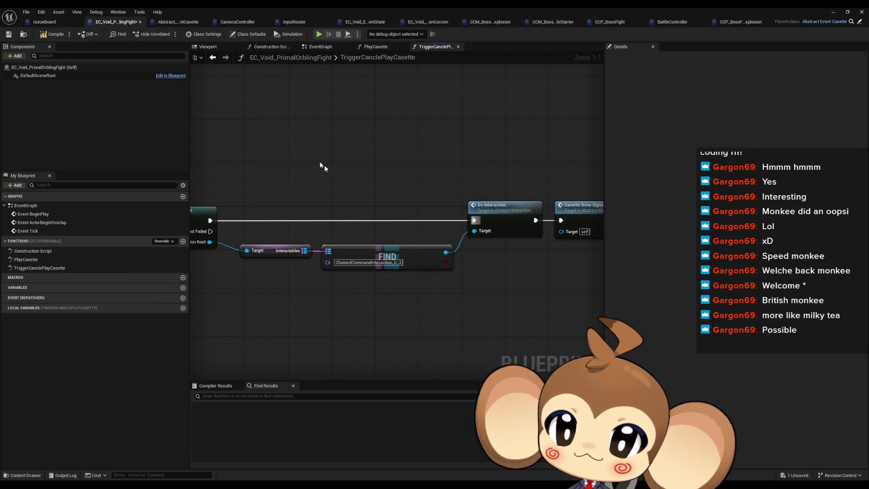
click(168, 22)
key(Delete)
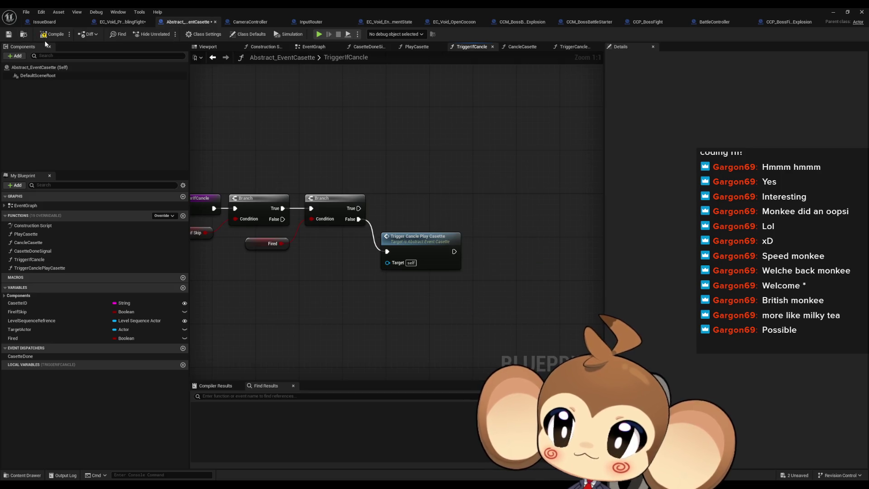
click(116, 22)
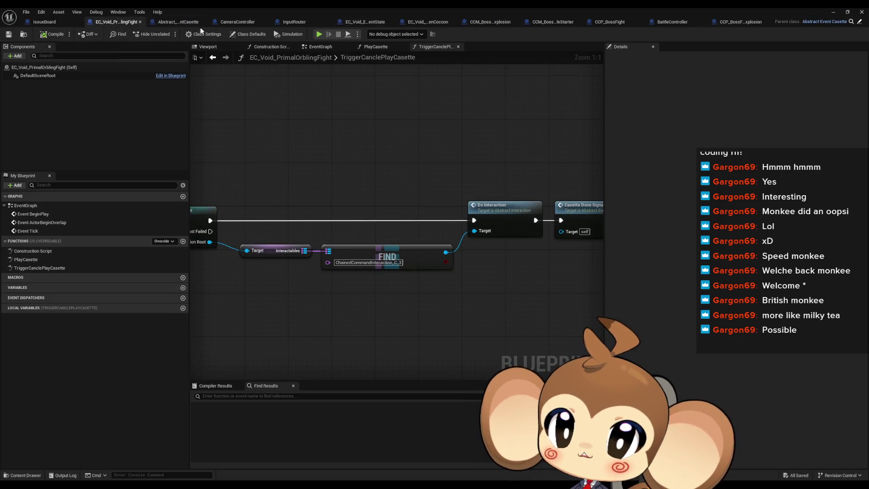
Open Skip Level Sequence from InputRouter into CameraController, then hide the Blueprint editor.
click(301, 24)
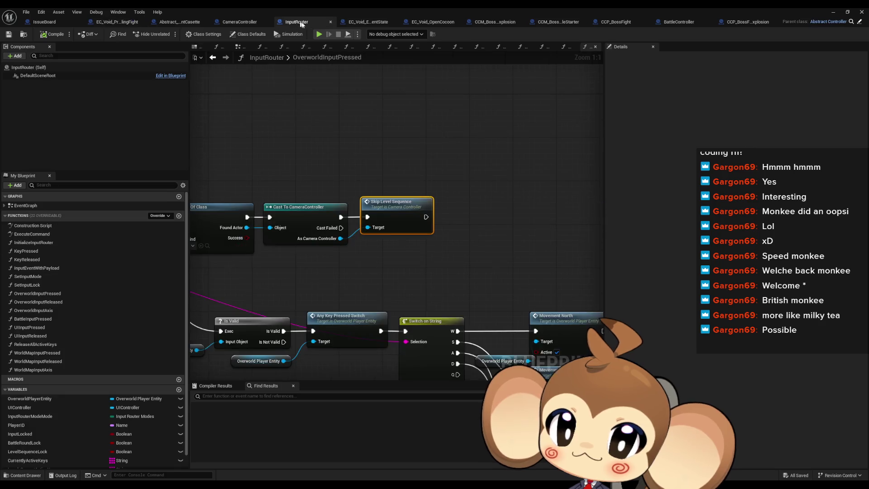
double_click(409, 211)
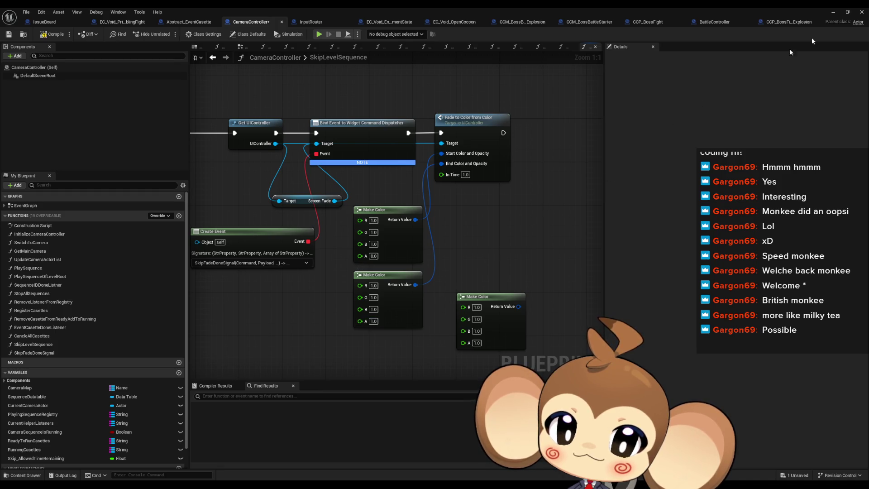
click(835, 12)
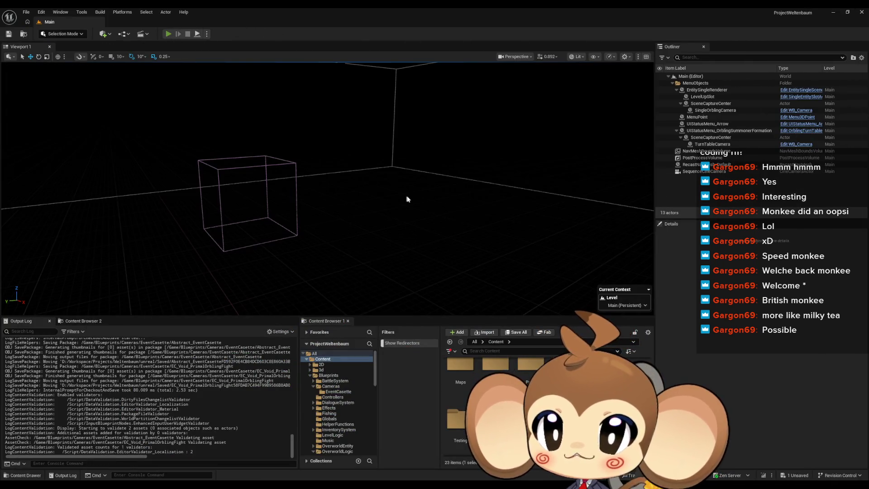
Run a play-in-editor test, stop it, and restore the CameraController Blueprint window.
key(alt+p)
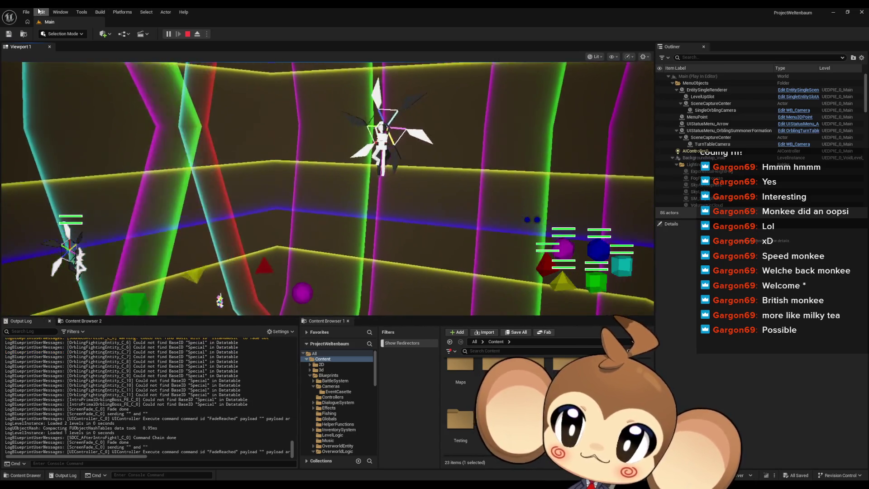
click(188, 35)
mouse_move(357, 482)
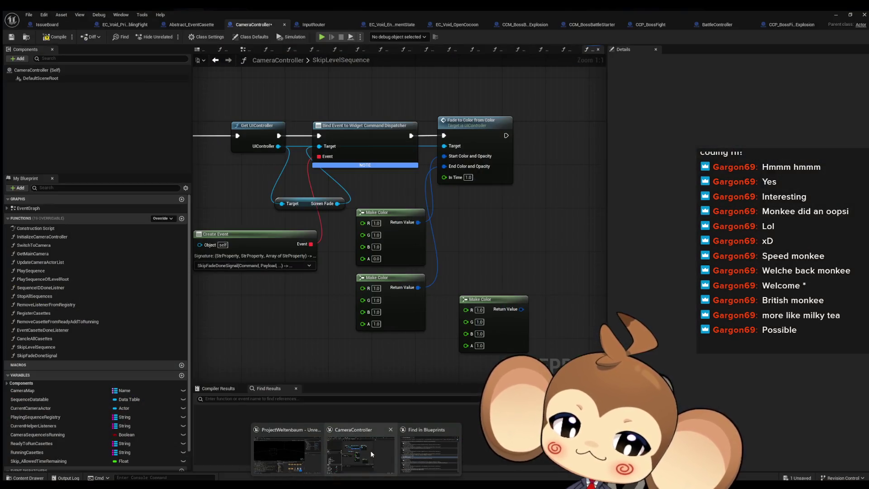
click(371, 450)
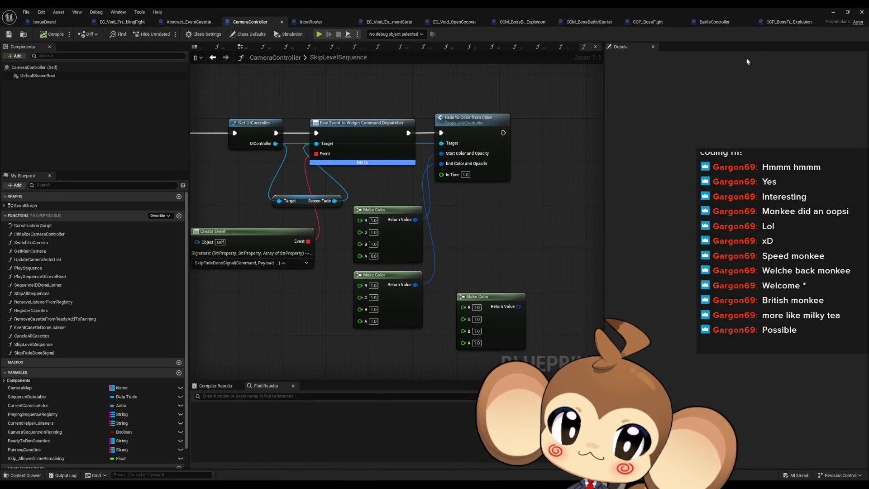
Open BattleController's 1_ExplosionDoneListener and reposition its Transition Color and Make Color nodes.
click(713, 25)
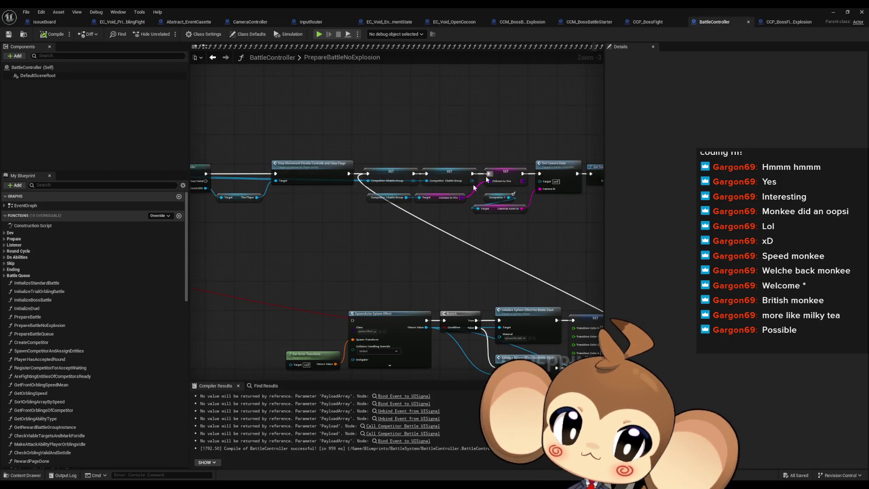
click(4, 239)
double_click(33, 248)
scroll(425, 301, down, 4)
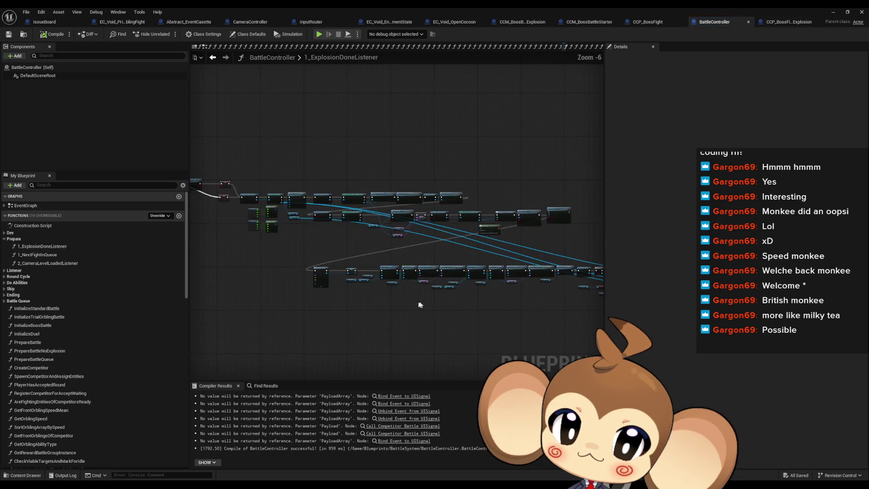
scroll(416, 305, up, 5)
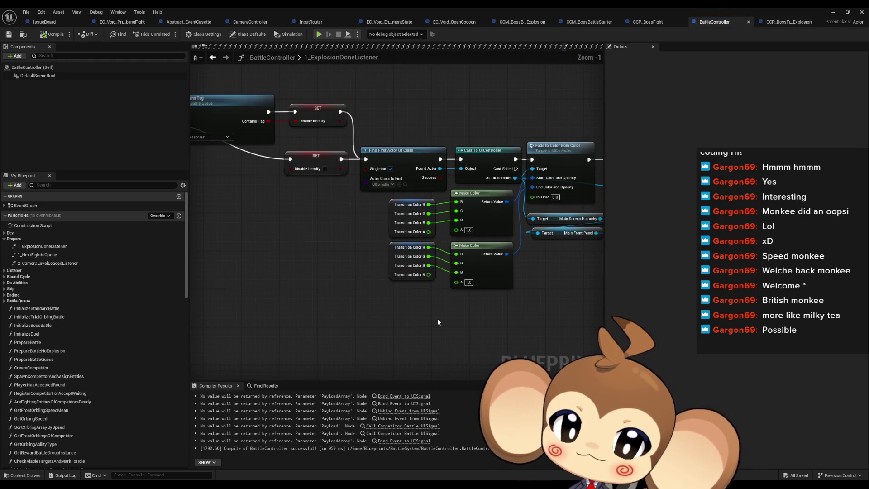
mouse_move(434, 323)
mouse_down()
mouse_move(365, 326)
mouse_move(392, 307)
mouse_up()
mouse_move(422, 232)
mouse_down()
mouse_move(273, 257)
mouse_move(403, 246)
mouse_up()
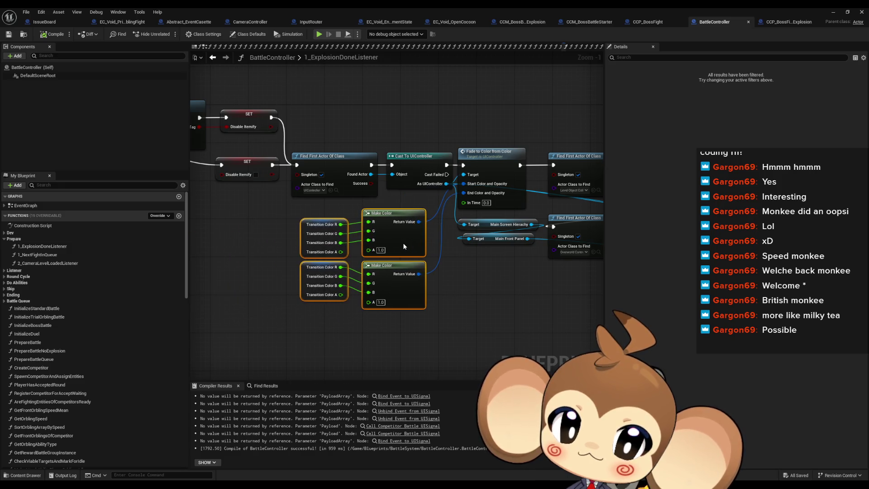
click(387, 296)
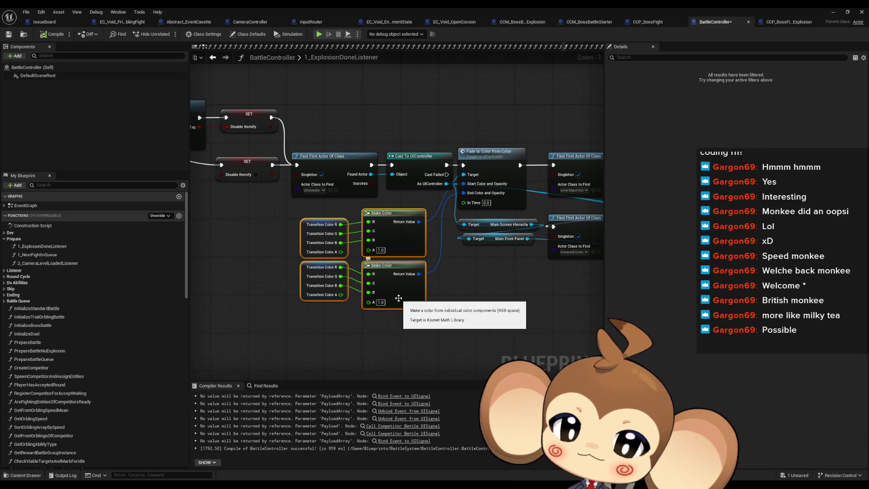
mouse_move(397, 235)
mouse_down()
mouse_move(452, 250)
mouse_move(665, 261)
mouse_move(470, 246)
mouse_up()
Find references to Transition Color and jump to its setter in PrepareBattleNoExplosion.
click(385, 258)
right_click(380, 263)
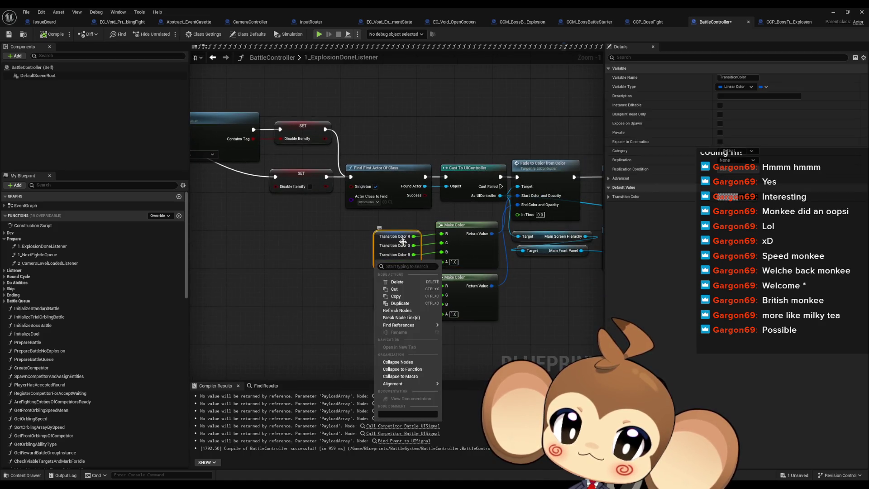
key(Escape)
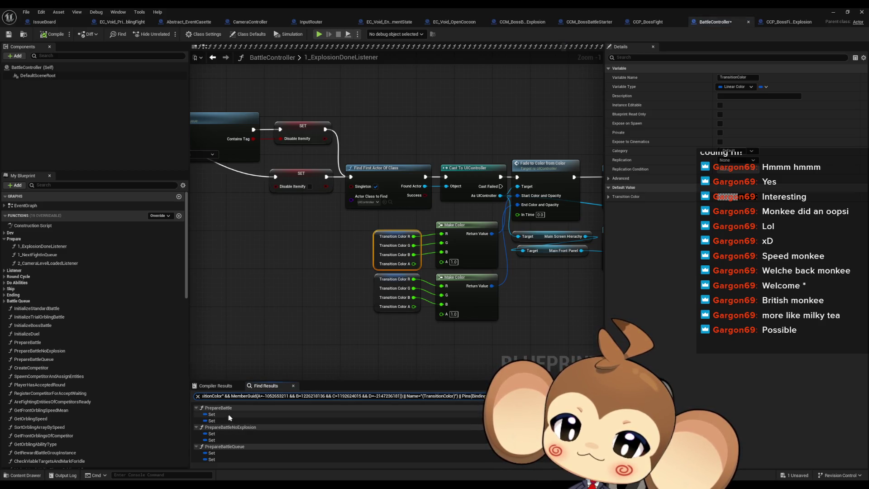
click(213, 435)
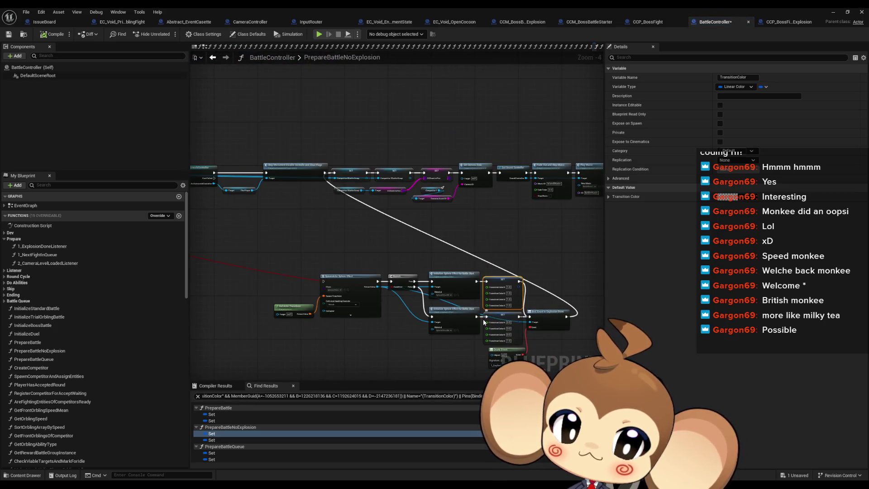
Move the two Transition Color SET nodes and Branch up, shifting spawn and sphere-effect nodes down.
scroll(479, 325, up, 3)
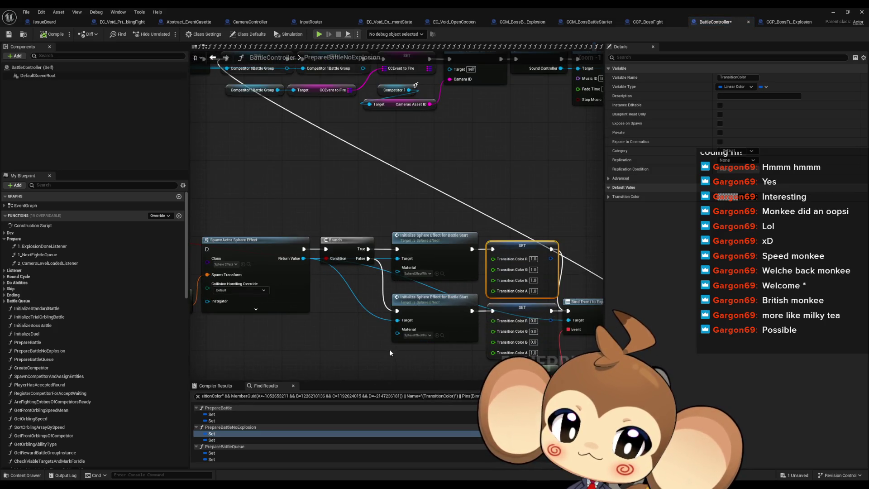
mouse_move(379, 354)
mouse_down()
mouse_move(463, 331)
mouse_move(321, 306)
mouse_up()
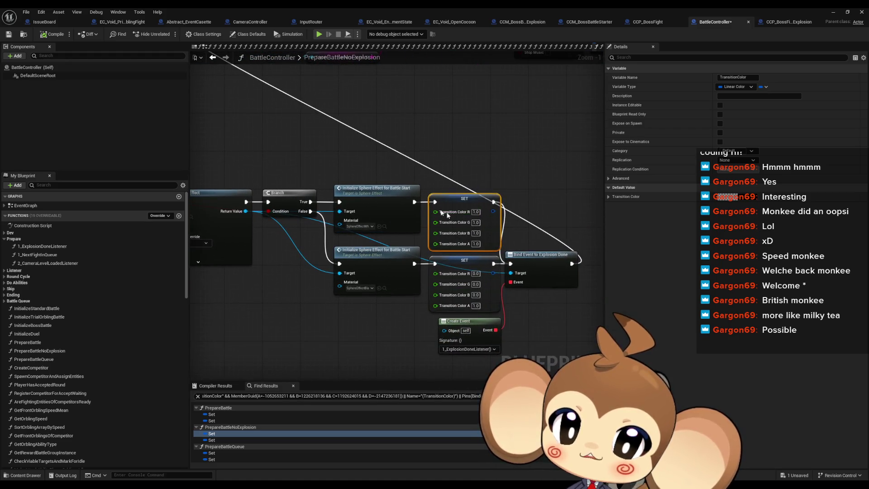
mouse_move(298, 163)
mouse_down()
mouse_move(496, 308)
mouse_move(479, 287)
mouse_up()
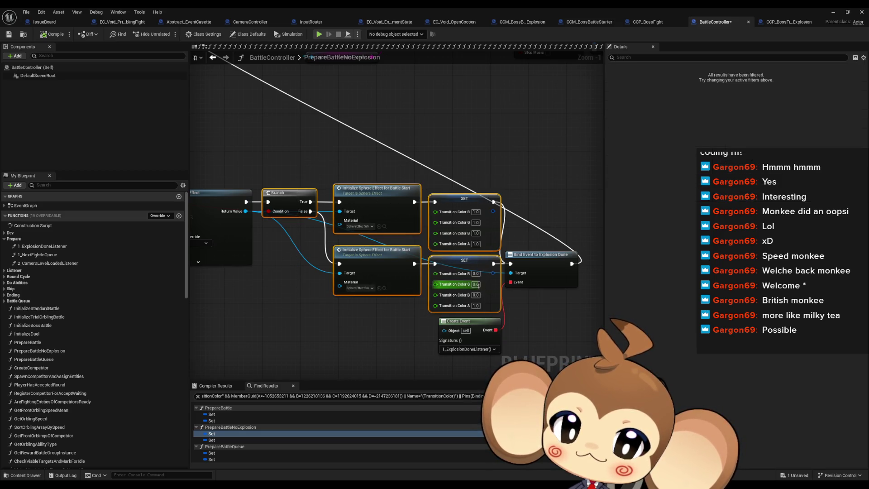
drag(452, 168, 458, 283)
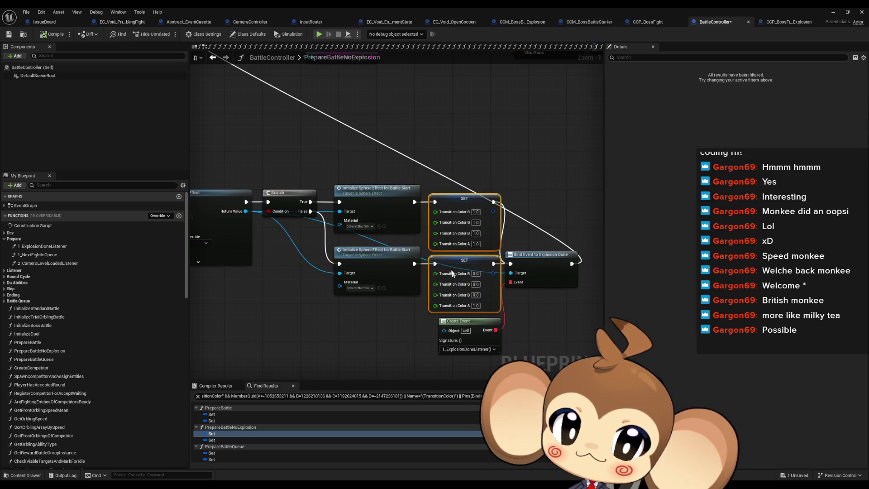
scroll(385, 270, down, 3)
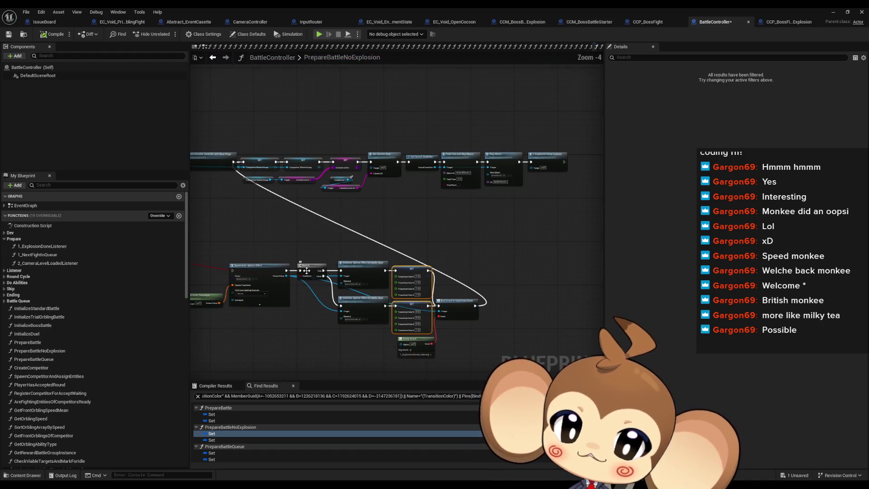
drag(426, 281, 241, 201)
drag(203, 268, 437, 360)
drag(254, 266, 198, 320)
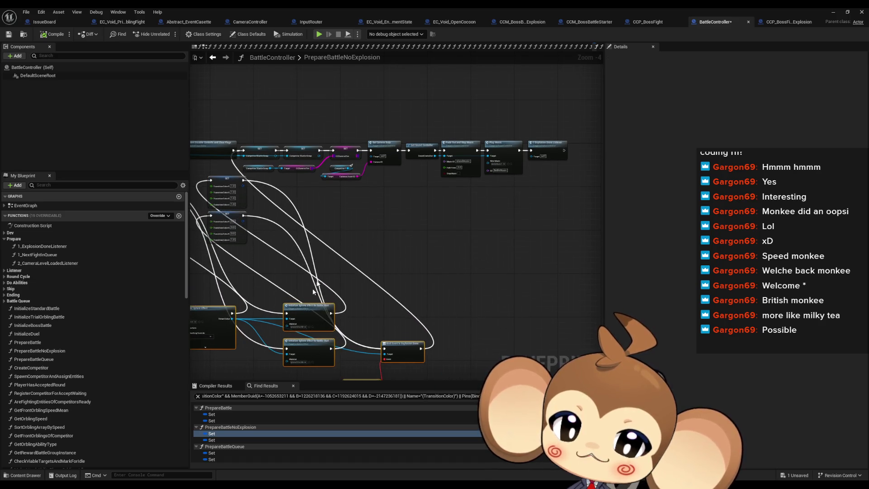
scroll(273, 264, up, 2)
drag(222, 218, 270, 259)
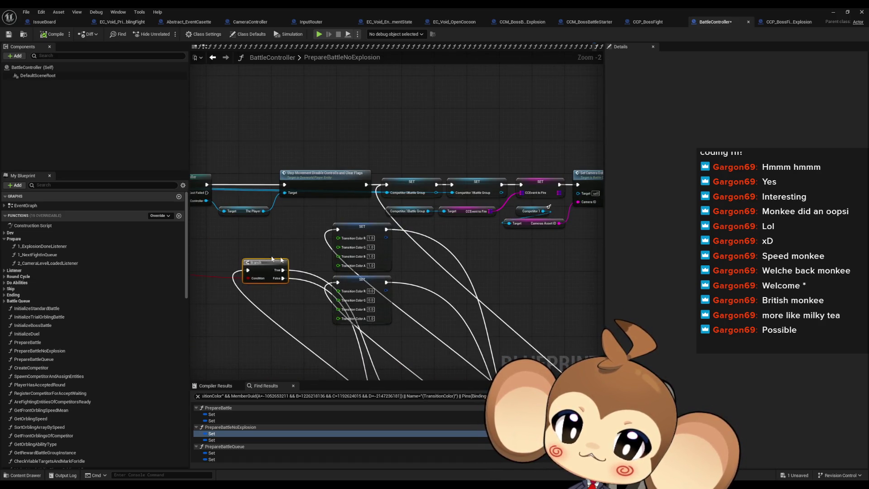
Wire Branch False to the lower SET, the SET output into the upper chain, and Stop Movement to Branch.
drag(338, 282, 283, 278)
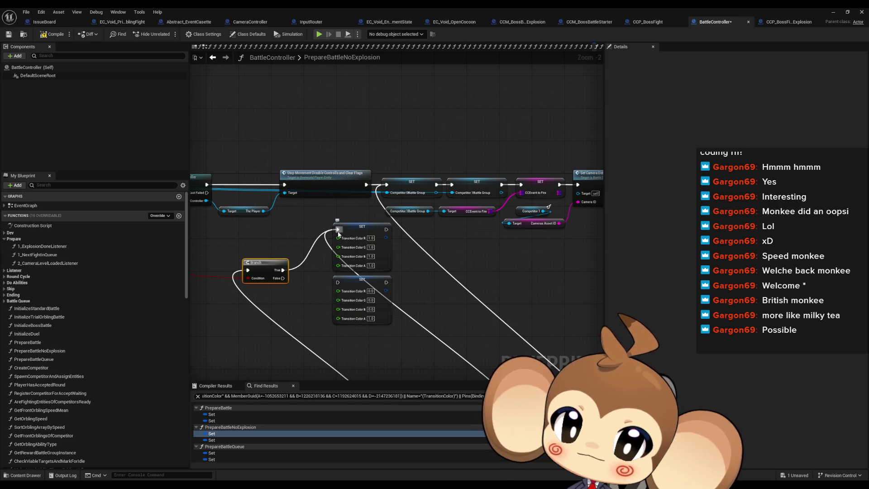
mouse_move(282, 279)
mouse_down()
mouse_move(349, 288)
mouse_move(338, 283)
mouse_up()
scroll(391, 317, down, 4)
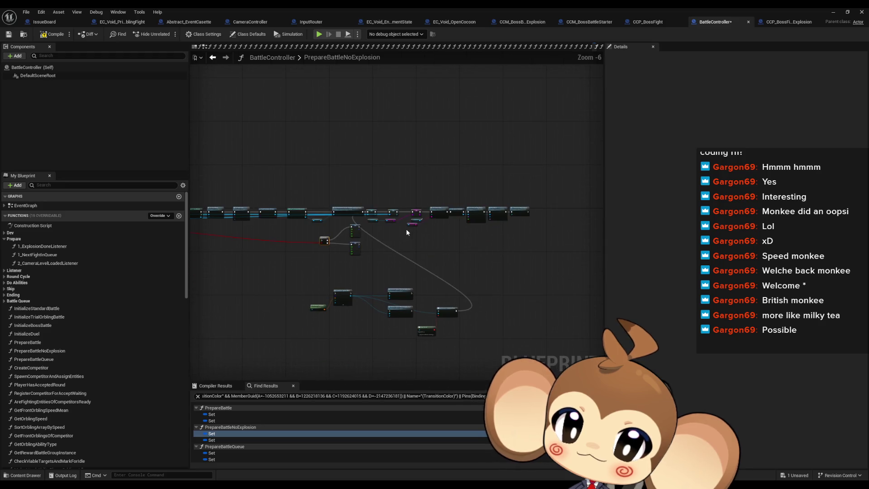
double_click(36, 342)
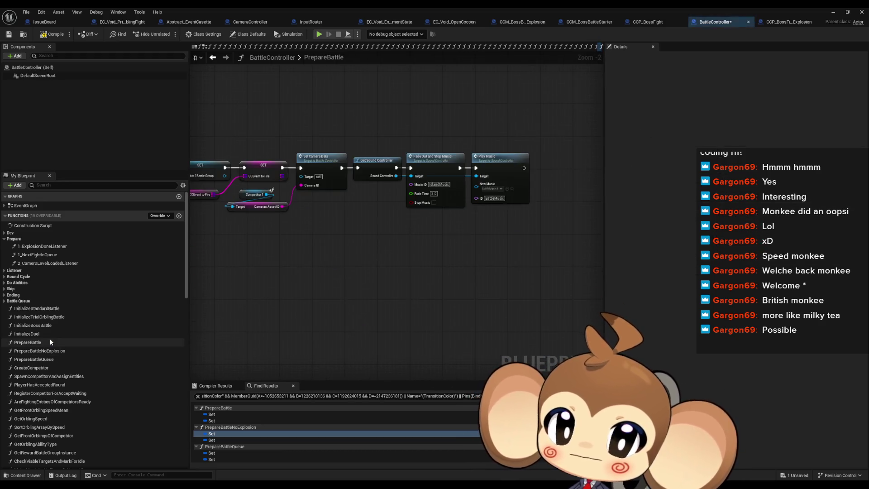
scroll(511, 274, up, 4)
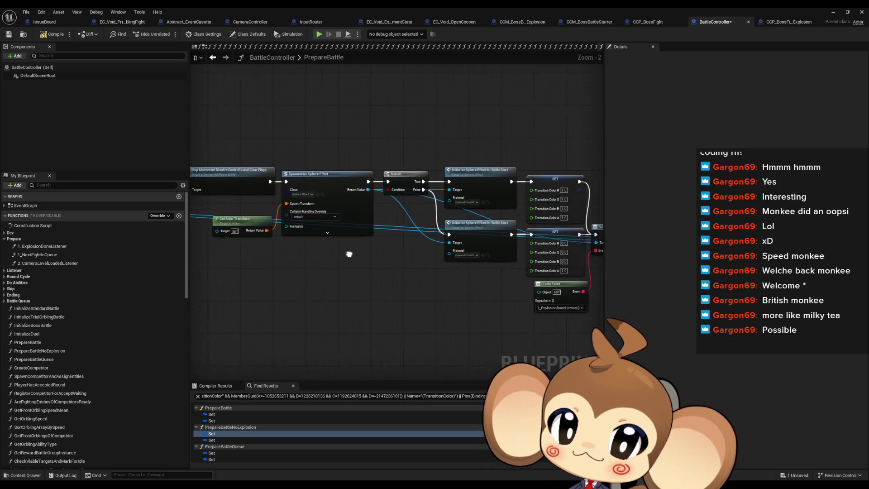
drag(330, 253, 393, 259)
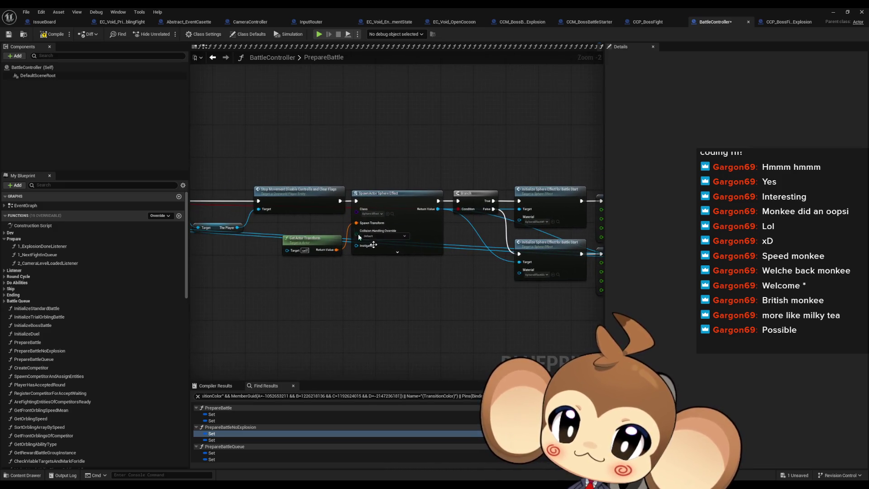
double_click(45, 350)
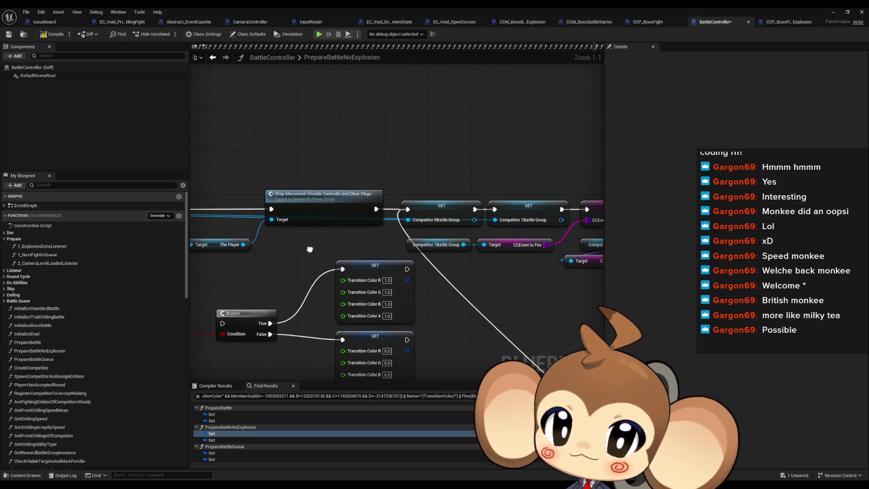
mouse_move(406, 270)
mouse_down()
mouse_move(413, 210)
mouse_move(411, 351)
mouse_move(407, 340)
mouse_up()
drag(223, 323, 376, 210)
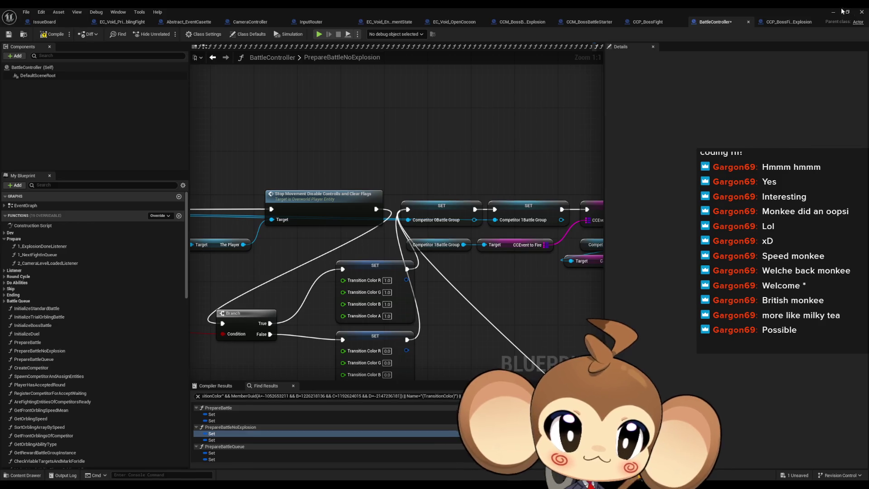
click(846, 11)
click(645, 125)
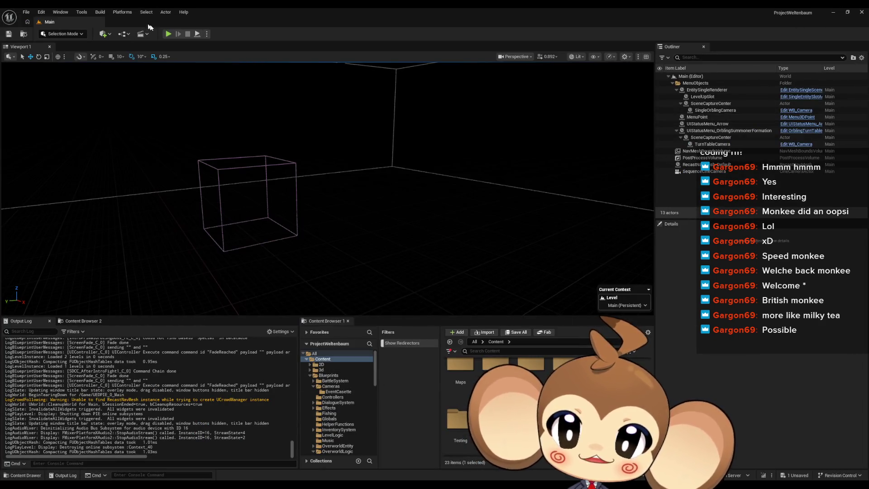
click(169, 34)
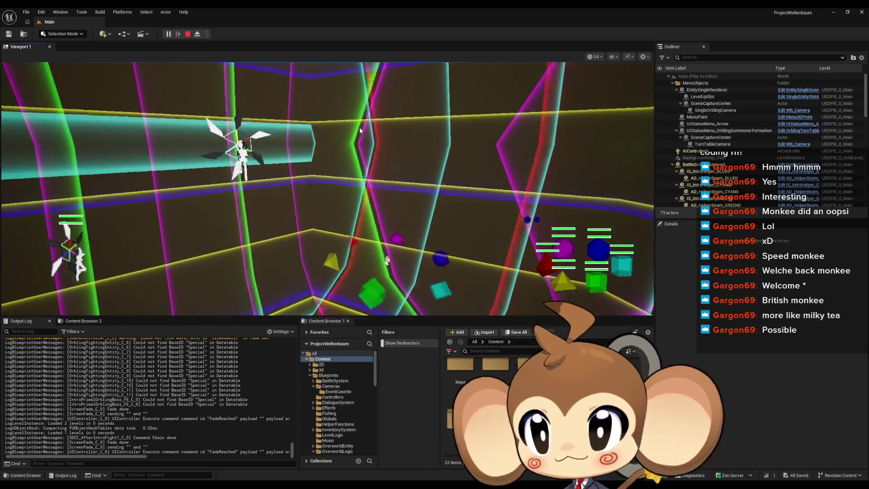
click(187, 37)
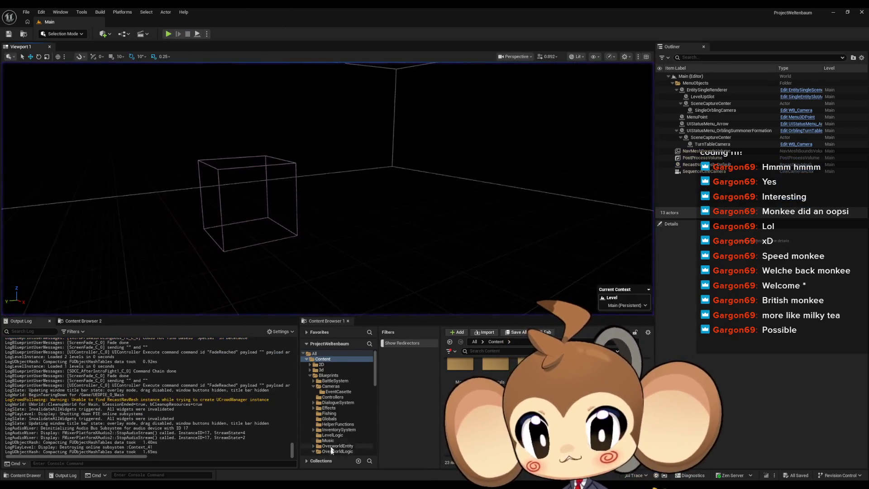
Maximize BattleController and try moving the Transition Color SET nodes left and down.
click(364, 459)
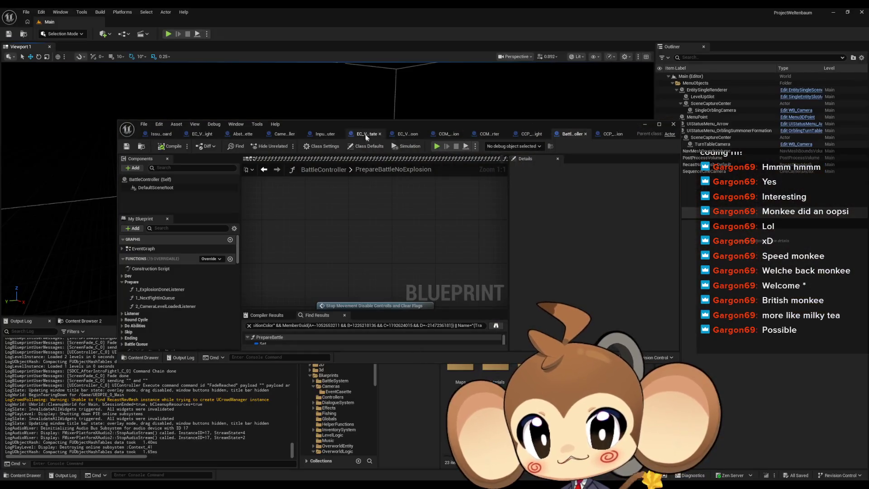
double_click(369, 124)
scroll(525, 203, down, 5)
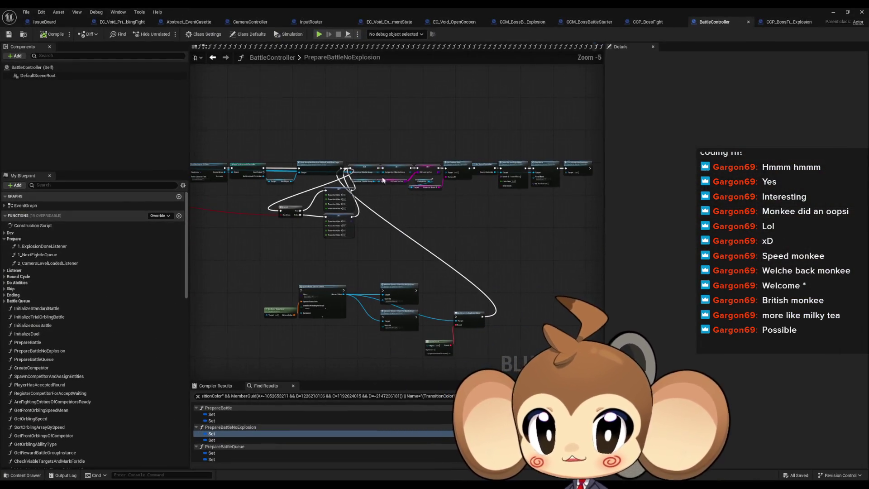
scroll(325, 156, up, 5)
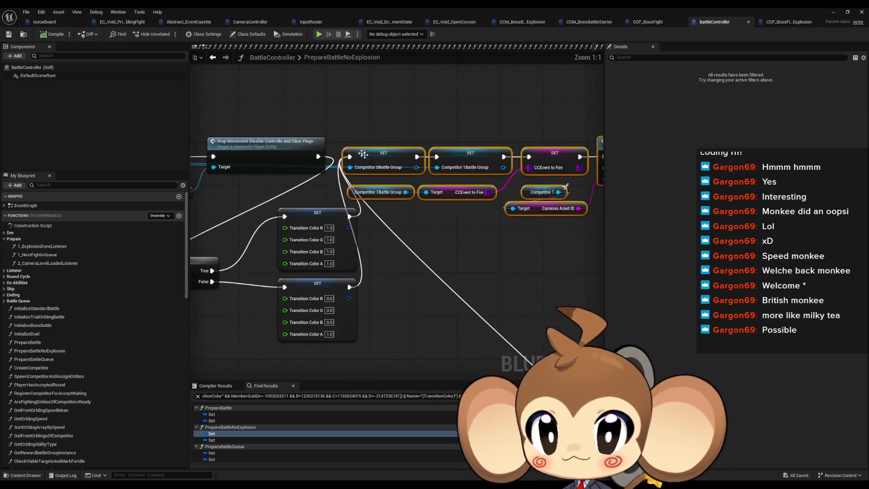
drag(389, 157, 413, 284)
drag(324, 201, 325, 273)
mouse_move(311, 218)
mouse_down()
mouse_move(249, 260)
mouse_move(252, 267)
mouse_up()
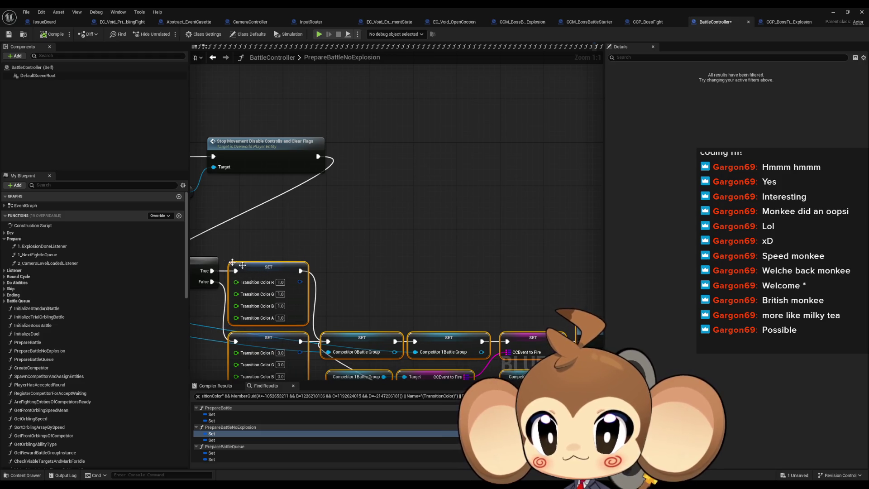
scroll(222, 263, down, 7)
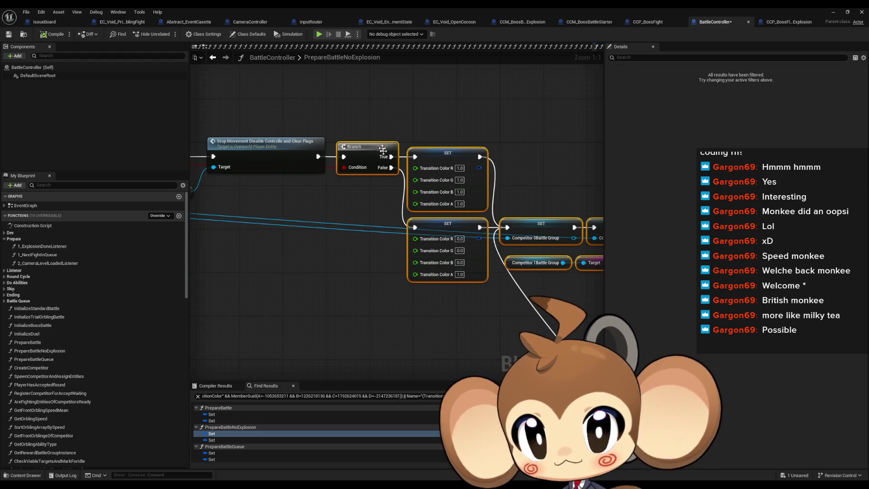
Undo the node move, save BattleController, and switch to CCP_BossFightNoExplosion.
key(ctrl+z)
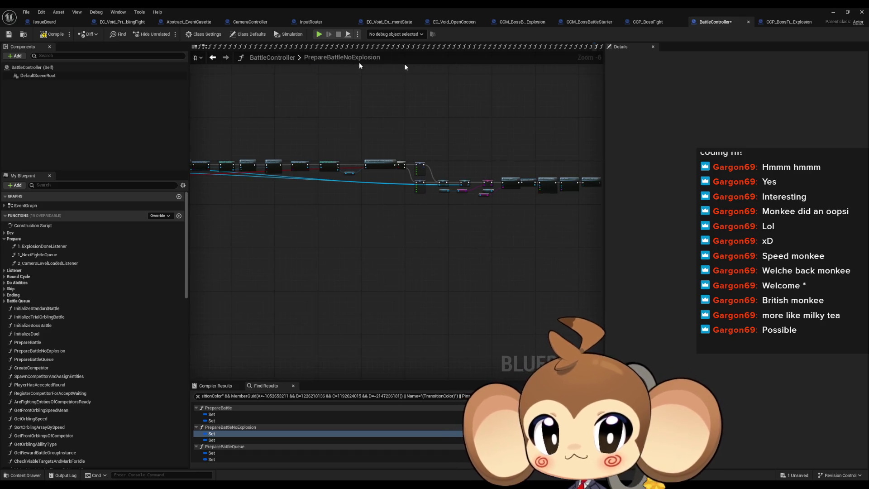
key(ctrl+s)
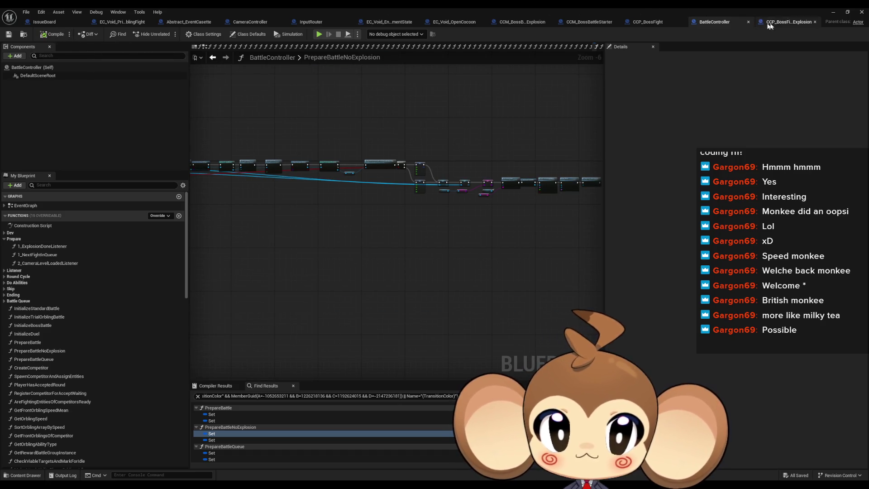
click(786, 23)
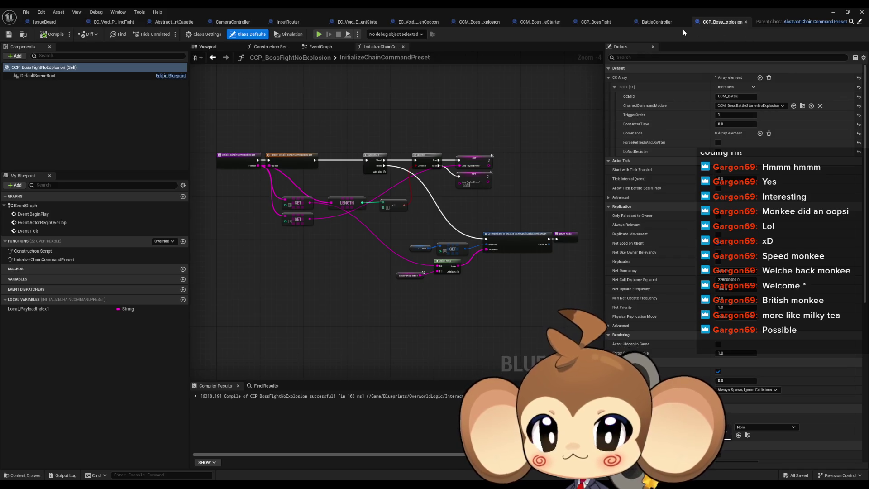
Review the BattleController, CCM_BossBattleStarter, CCM_BossBattleStarterNoExplosion and EC_Void blueprint graphs.
click(648, 22)
click(580, 25)
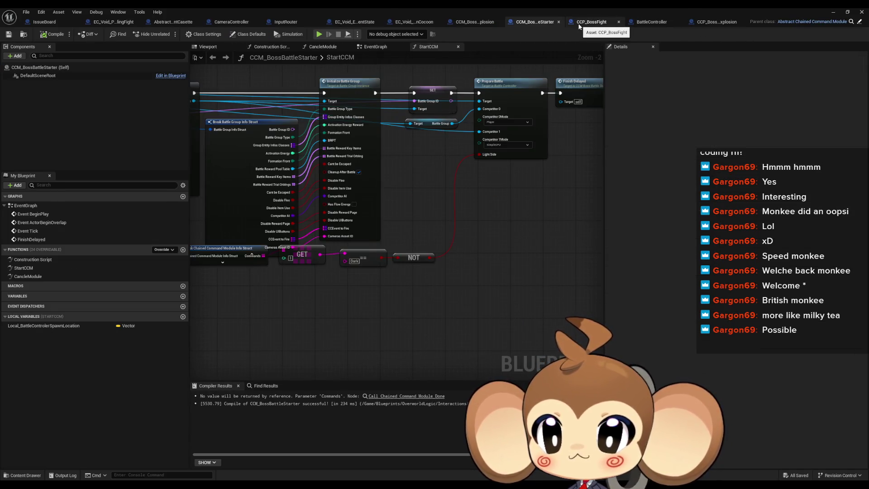
drag(365, 330, 443, 318)
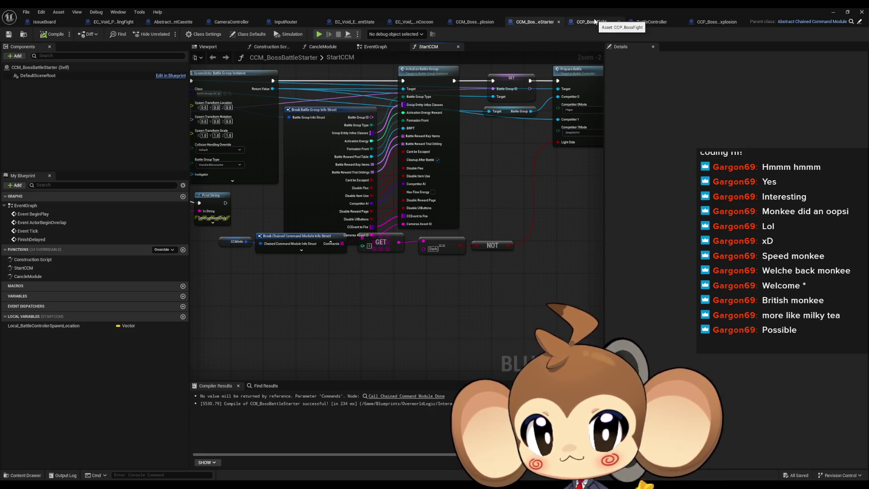
click(475, 21)
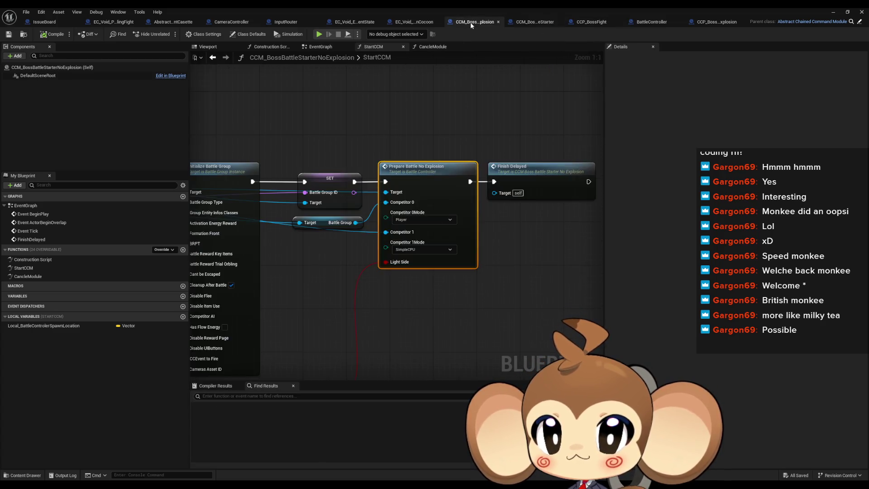
scroll(401, 122, down, 4)
drag(405, 172, 422, 166)
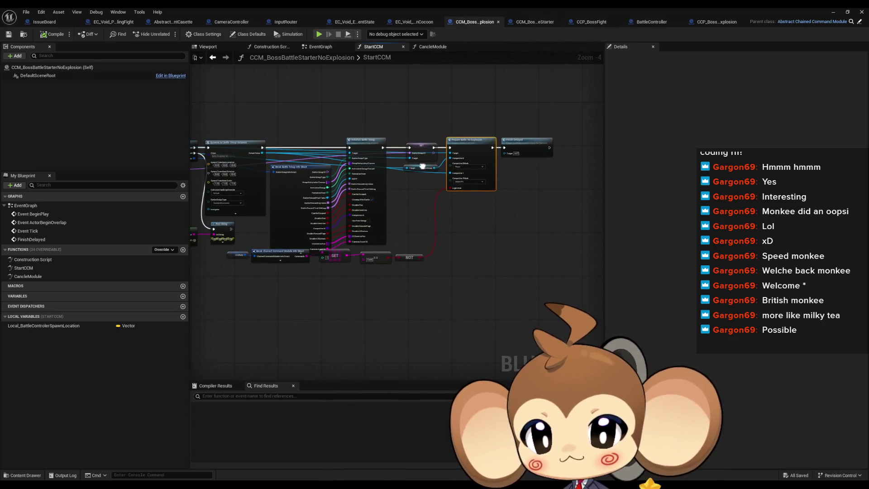
click(407, 22)
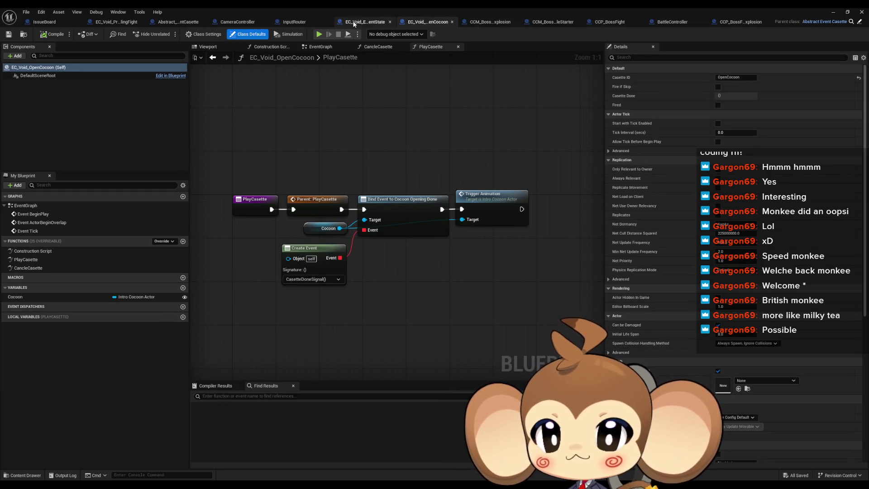
click(365, 22)
scroll(434, 140, down, 5)
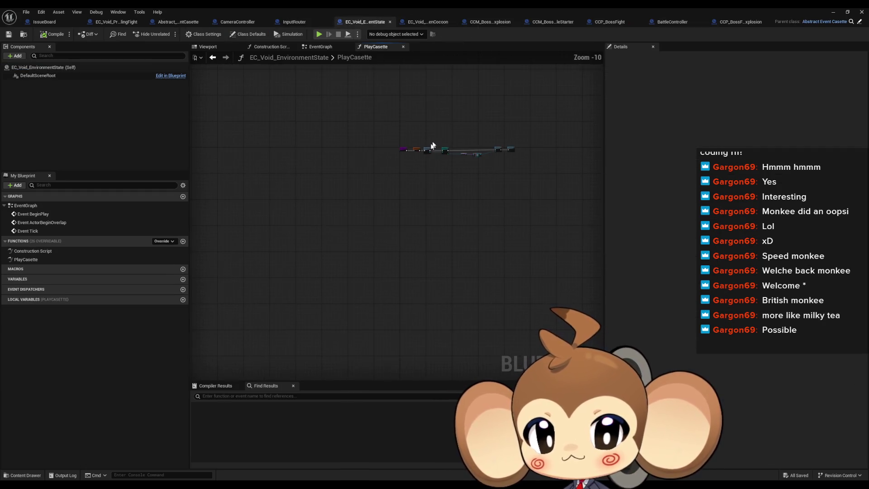
Remove the spare Make Color node from SkipLevelSequence, then view EC_Void_PrimalOrblingFight's TriggerCanclePlayCasette graph.
click(310, 25)
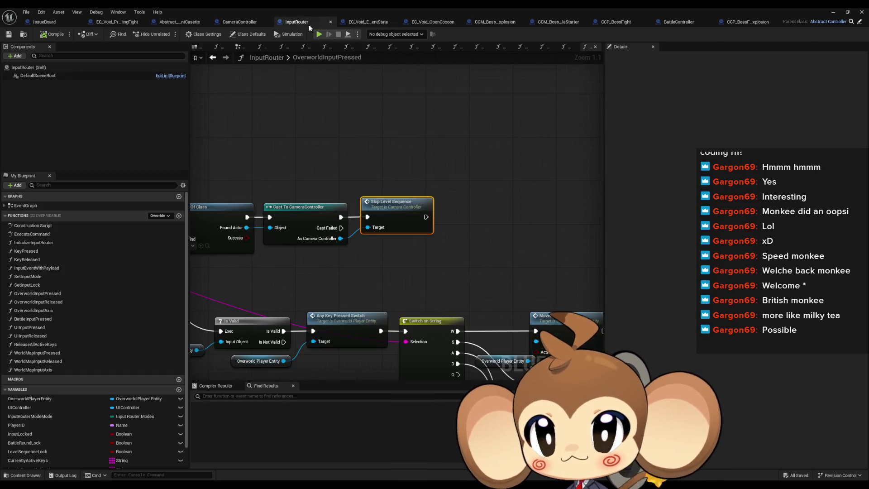
double_click(401, 217)
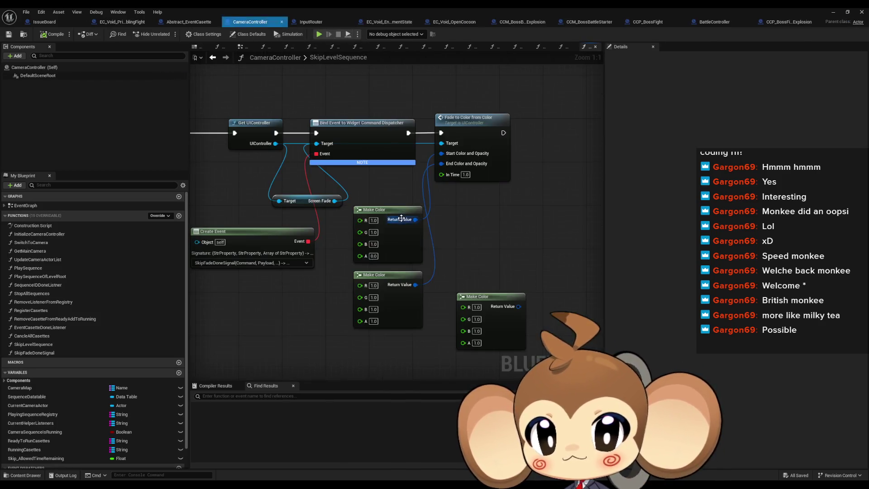
scroll(425, 277, up, 1)
key(ctrl+z)
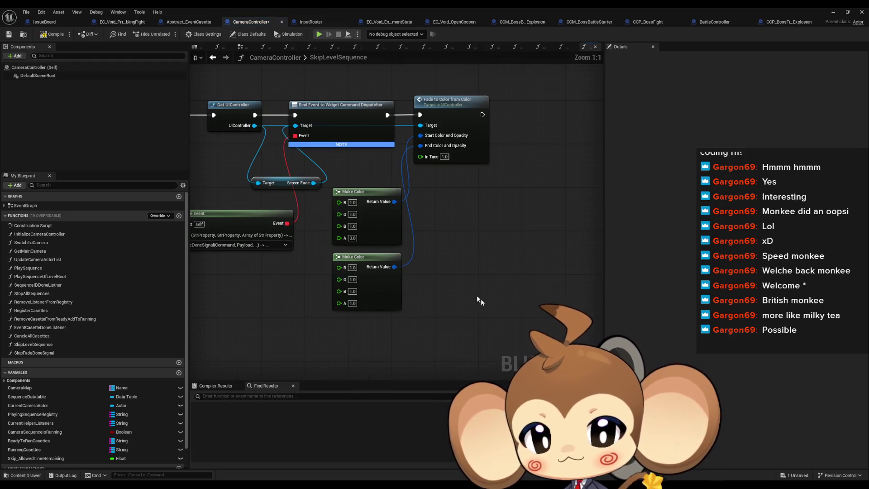
click(195, 24)
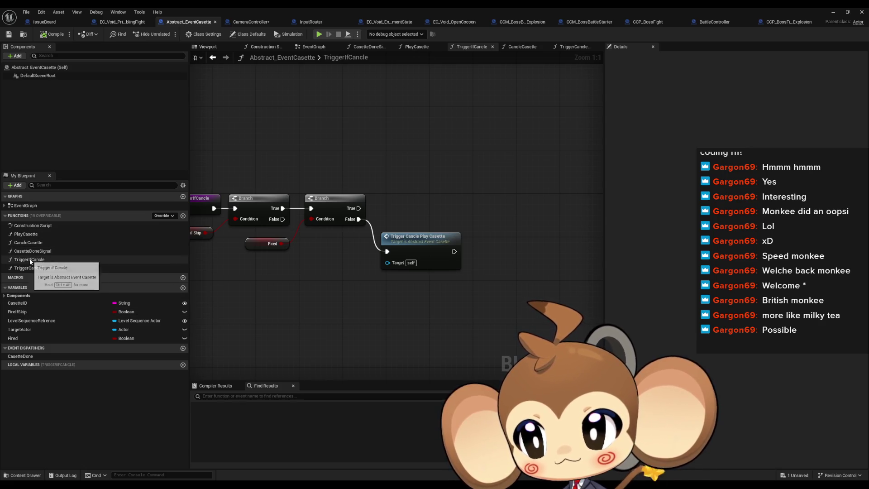
click(120, 22)
scroll(381, 180, down, 3)
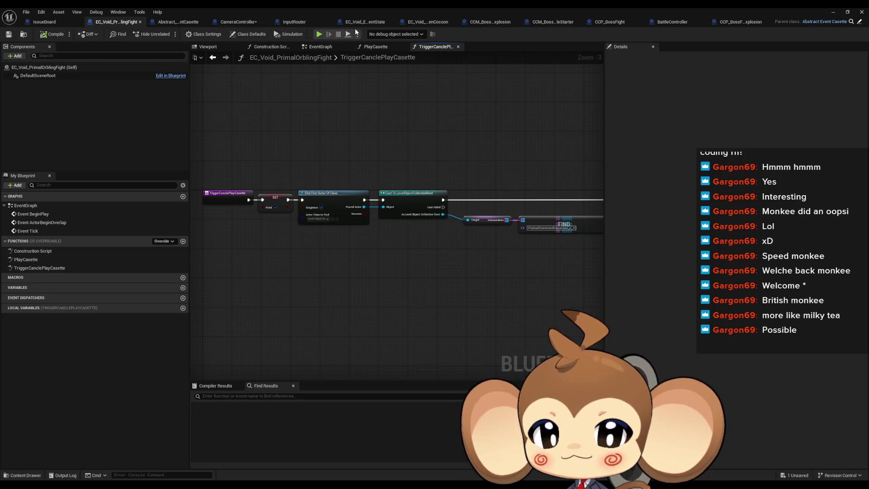
Inspect Skip Allowed Time Remaining and PlayingSequenceRegistry in SkipLevelSequence, then open PlayingSequenceRegistry's options.
click(238, 22)
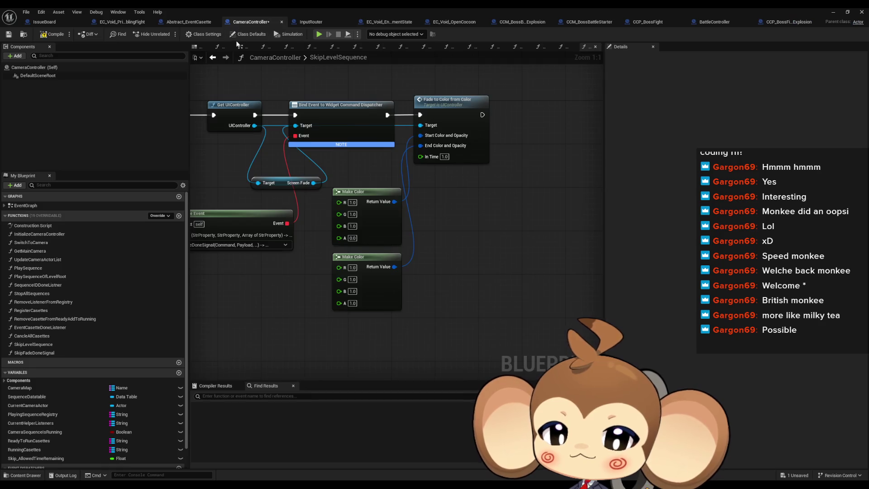
double_click(51, 347)
drag(438, 220, 369, 217)
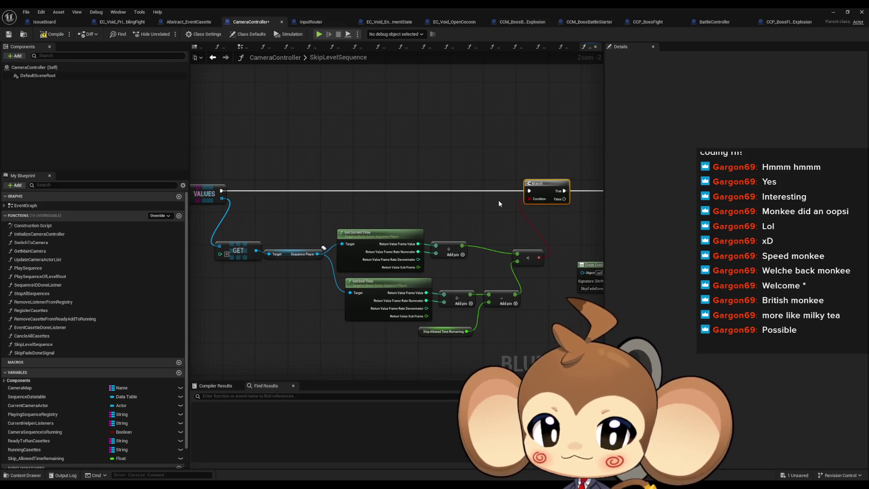
drag(499, 200, 501, 185)
click(446, 315)
drag(443, 325, 432, 310)
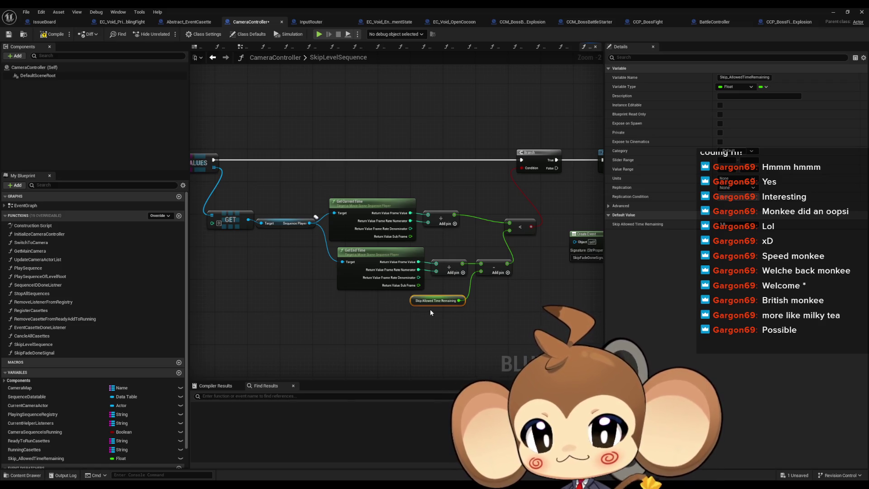
drag(296, 279, 469, 292)
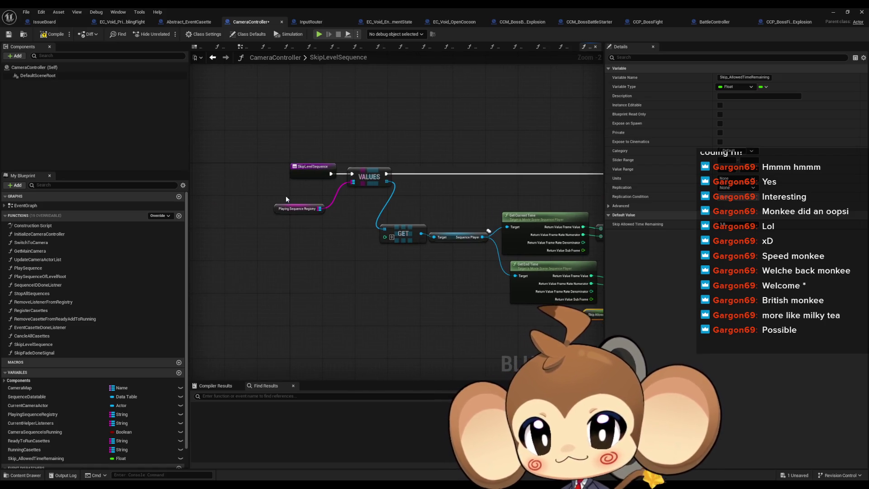
click(296, 209)
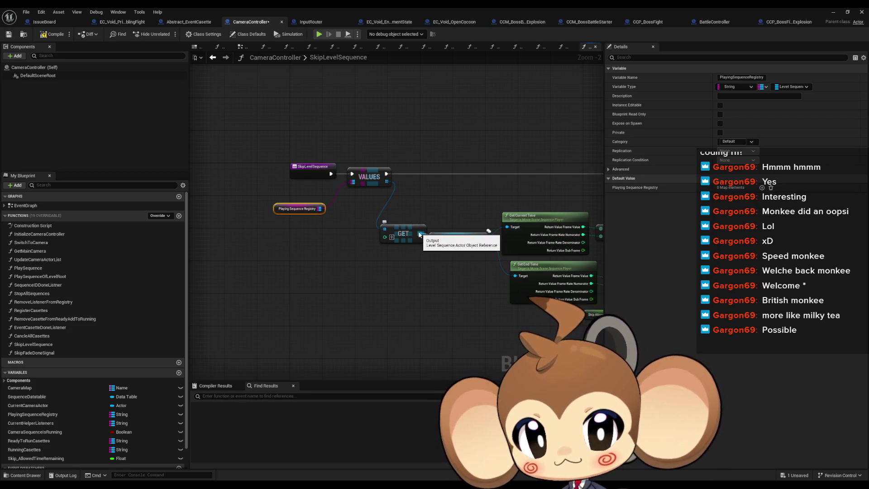
mouse_move(420, 234)
mouse_down()
mouse_move(347, 197)
mouse_move(311, 260)
mouse_move(333, 279)
mouse_up()
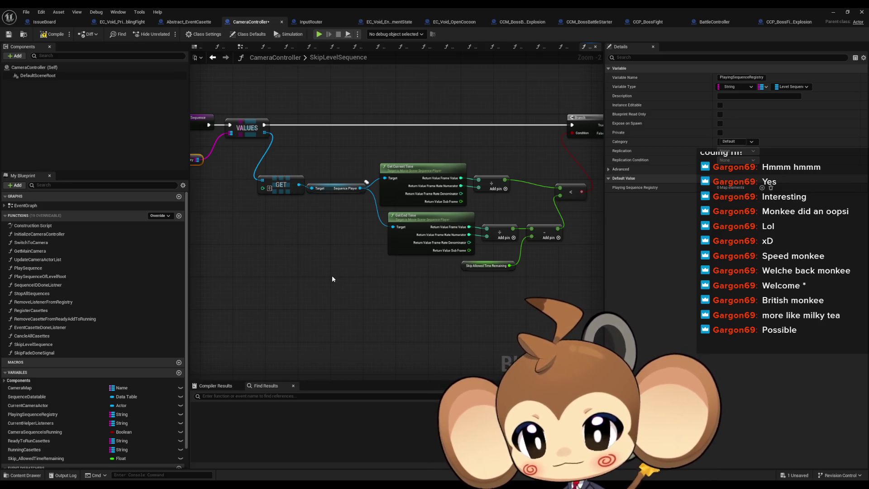
right_click(75, 413)
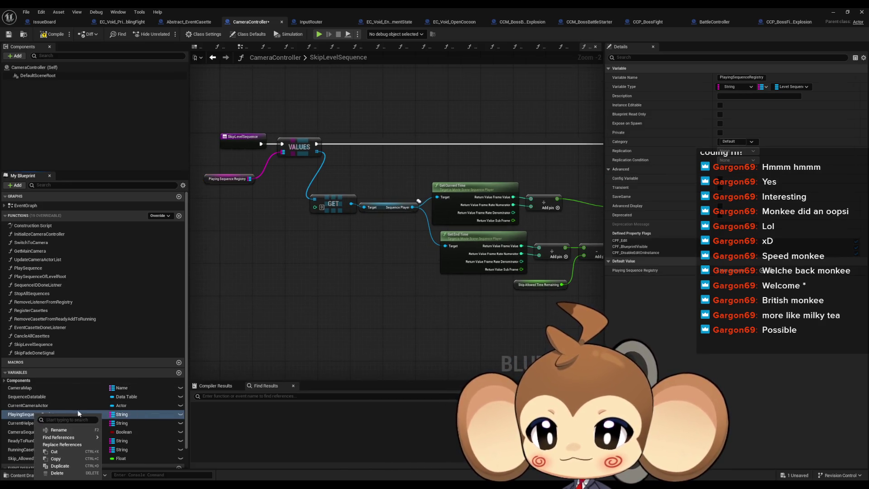
List every reference to PlayingSequenceRegistry and jump to its use in PlaySequence.
mouse_move(62, 436)
click(131, 455)
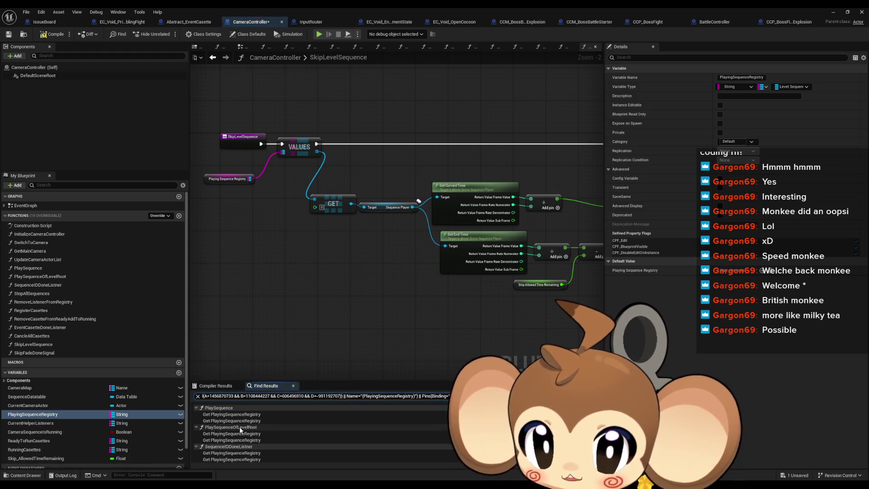
scroll(262, 425, down, 2)
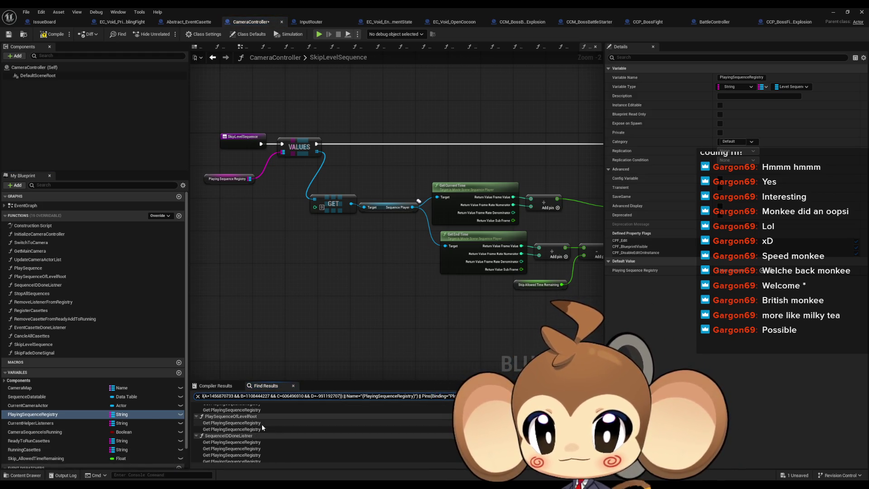
scroll(262, 425, down, 1)
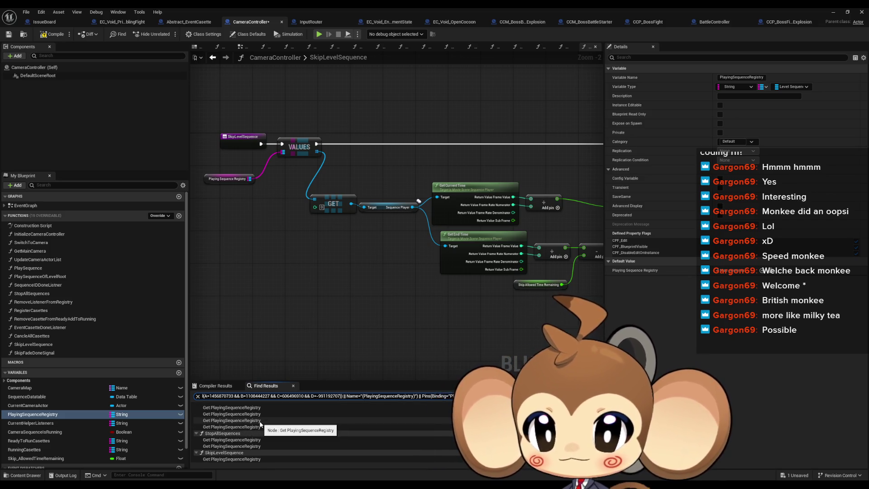
scroll(242, 455, up, 3)
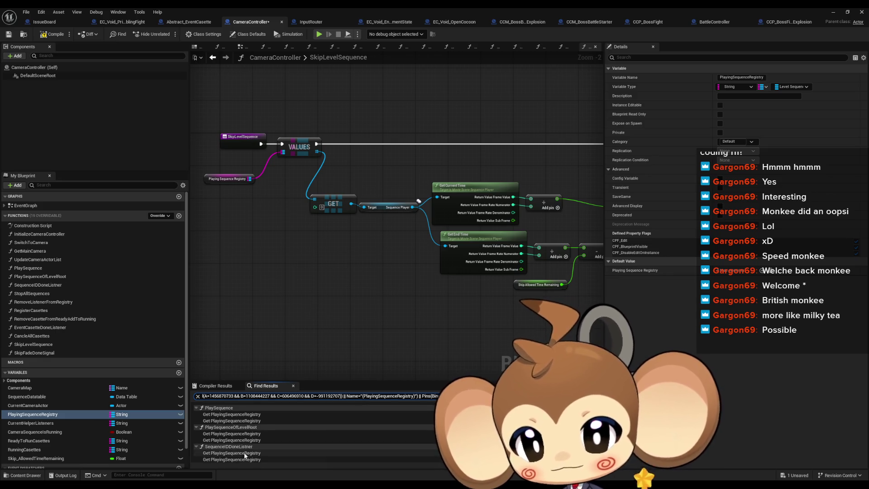
double_click(224, 414)
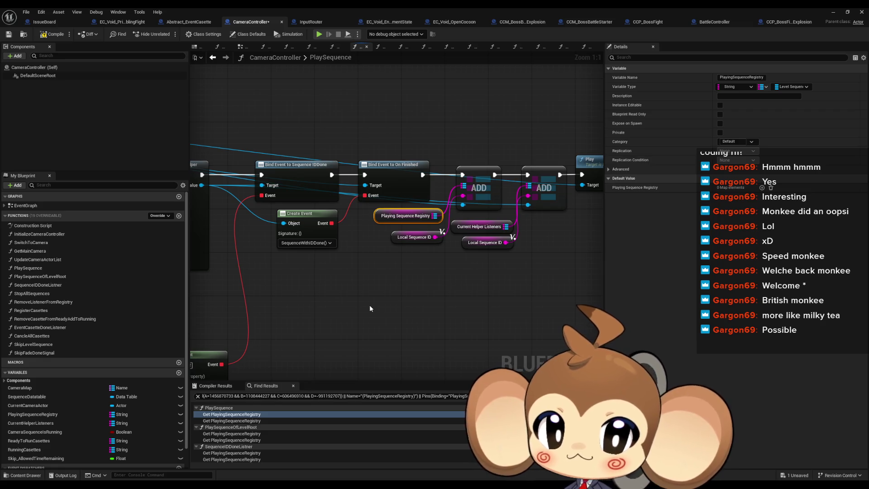
Select the Break Level Sequence Data node in PlaySequence and centre the view on it.
scroll(437, 281, down, 5)
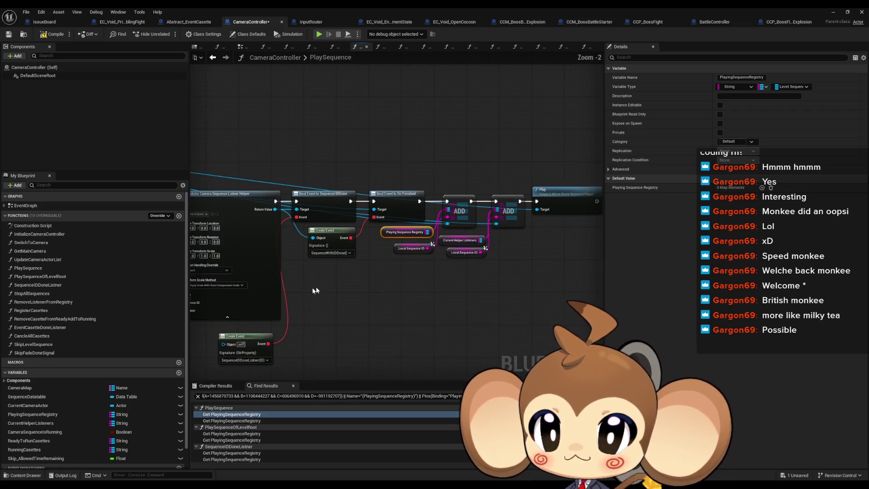
scroll(366, 262, up, 3)
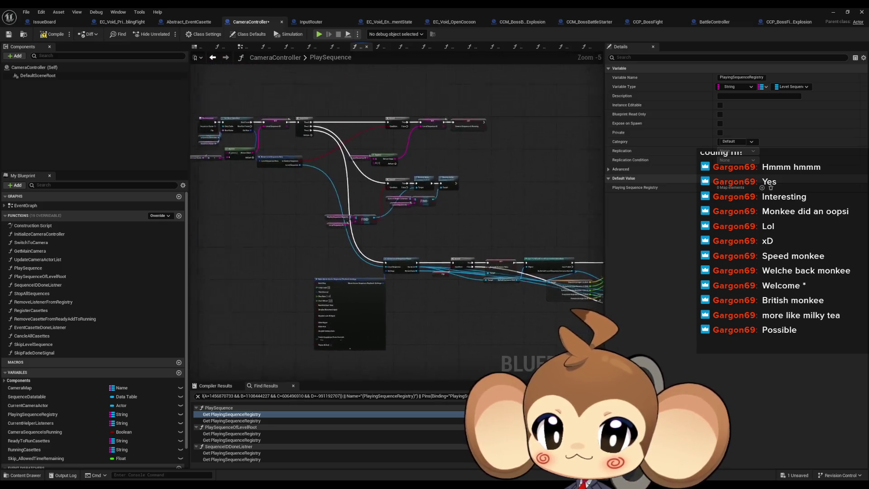
drag(355, 301, 437, 378)
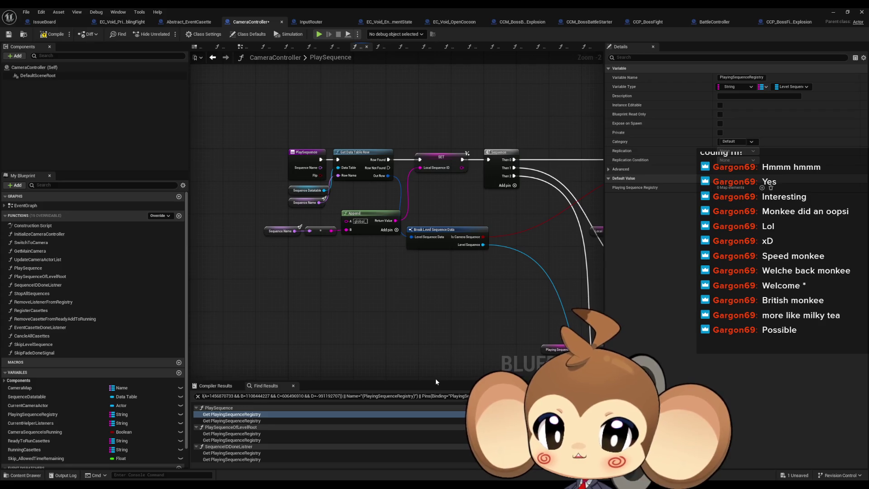
click(290, 231)
drag(508, 287, 390, 276)
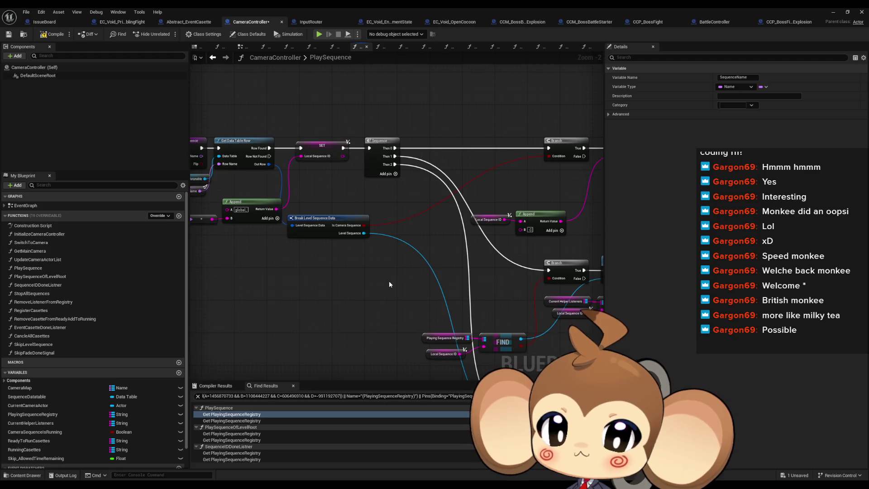
click(353, 231)
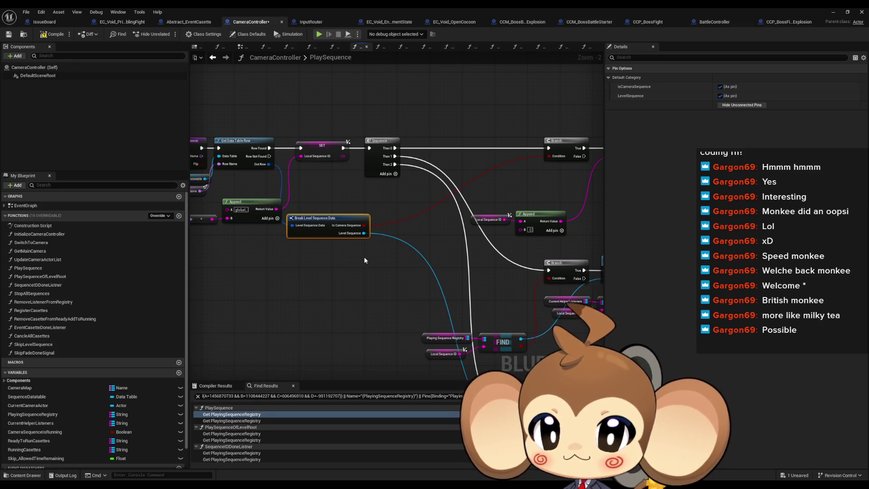
drag(361, 257, 372, 194)
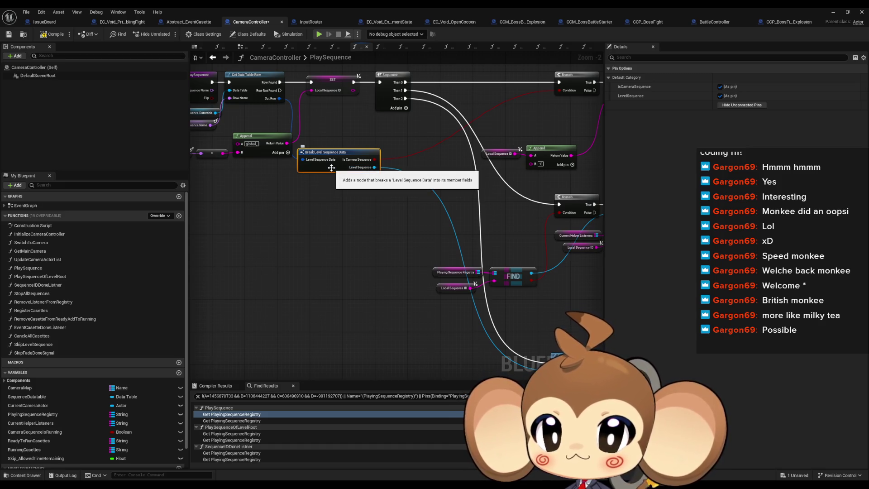
key(f)
click(264, 170)
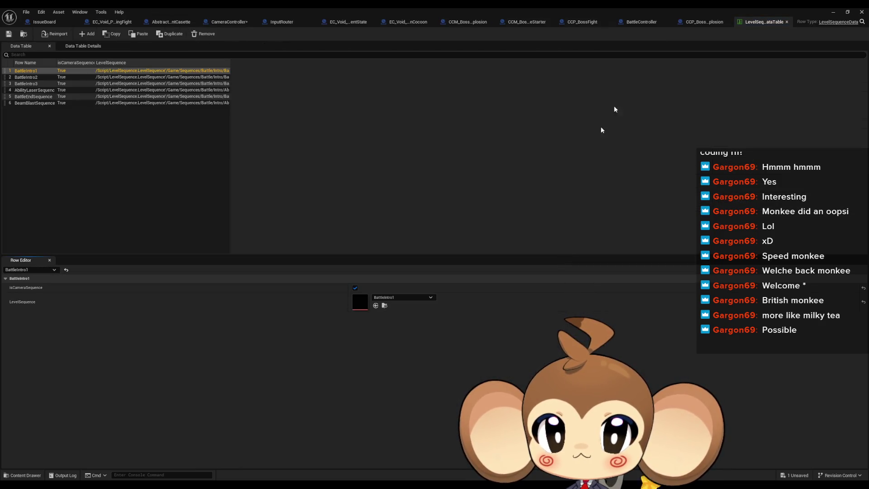
Close the unneeded boss and environment editor tabs, then open the LevelSequenceData row struct full-size.
middle_click(705, 23)
click(316, 21)
middle_click(376, 24)
middle_click(376, 24)
middle_click(414, 23)
middle_click(414, 22)
middle_click(381, 24)
middle_click(348, 22)
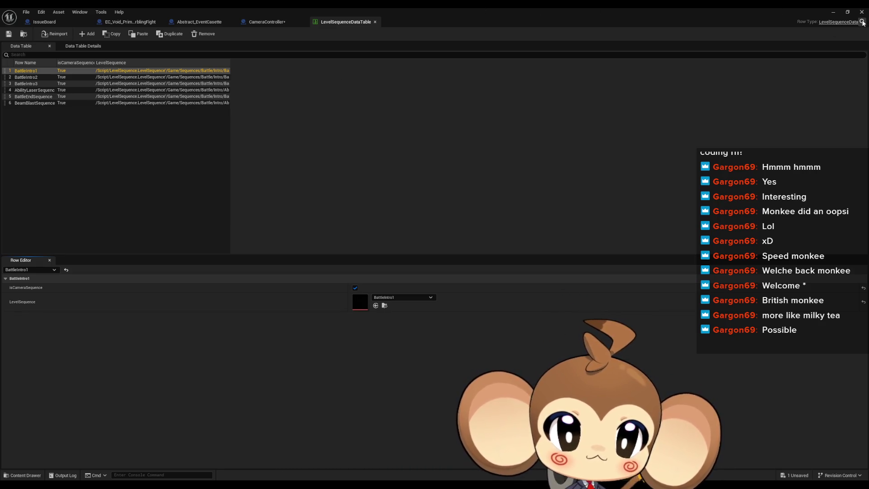
click(848, 12)
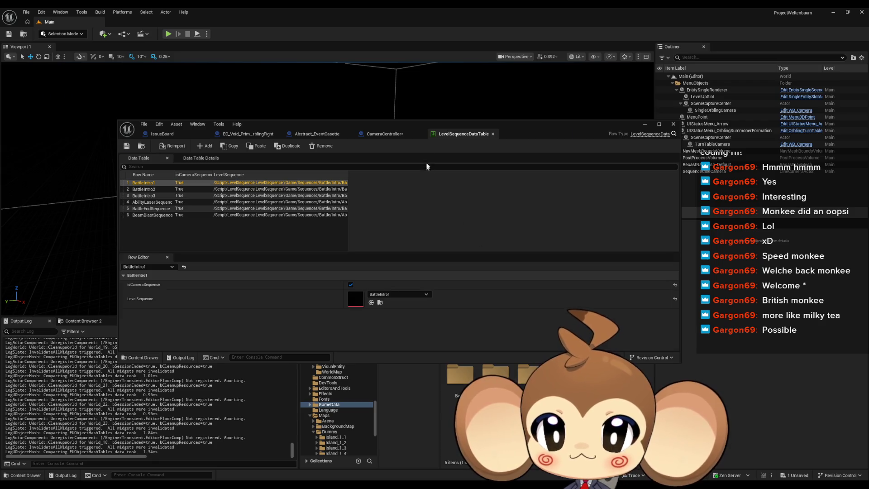
double_click(399, 124)
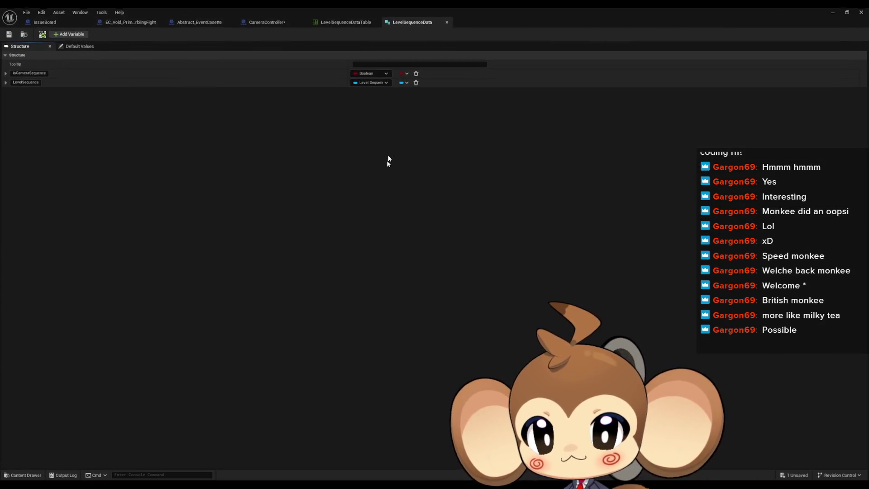
Add member SkipTimeAllowenceOffset to LevelSequenceData, set its type to Float, and save the struct.
click(68, 34)
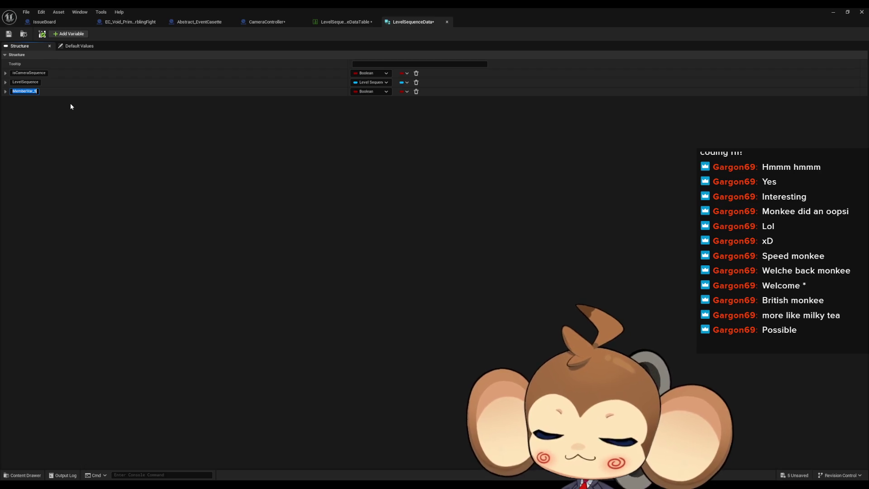
text(SkipTi)
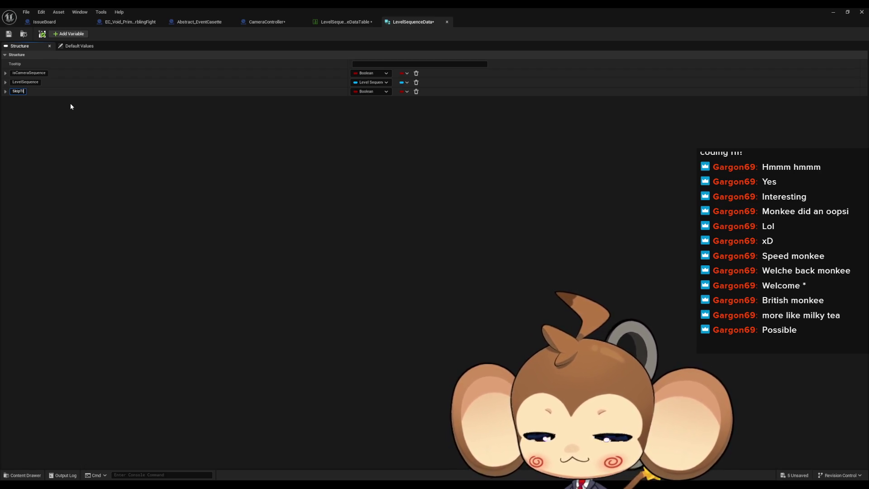
text(meA)
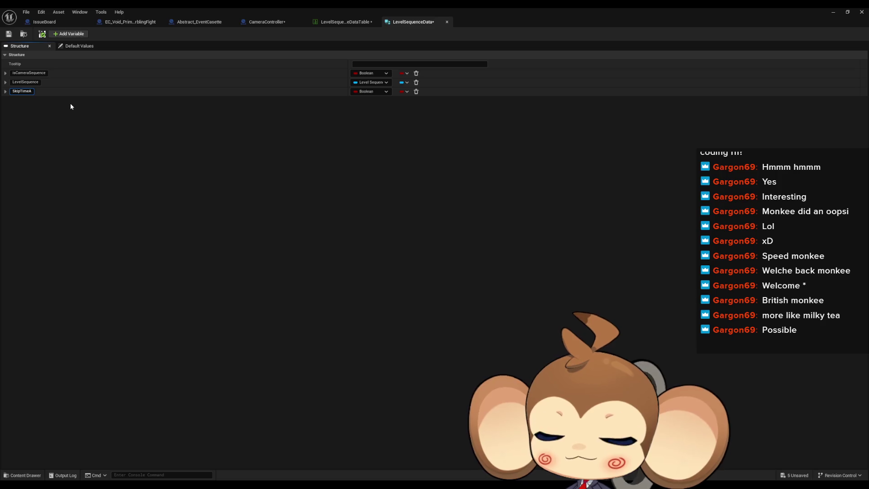
text(llowenc)
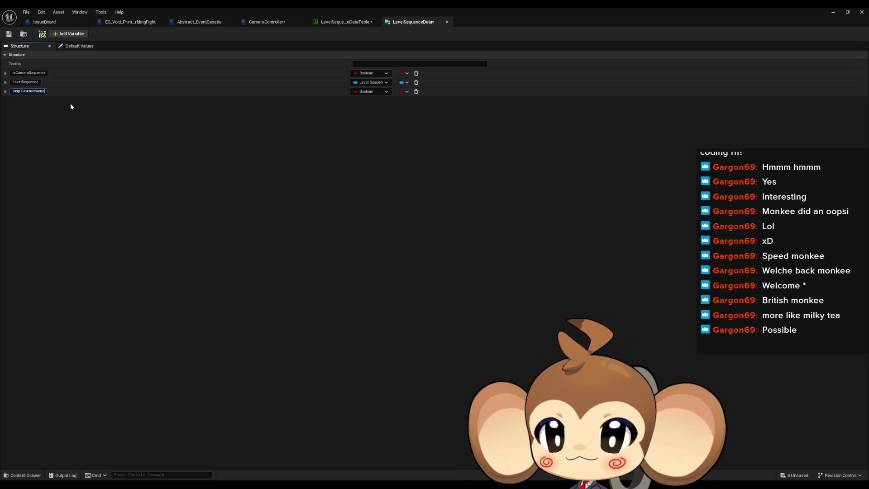
key(BackSpace)
key(BackSpace)
key(BackSpace)
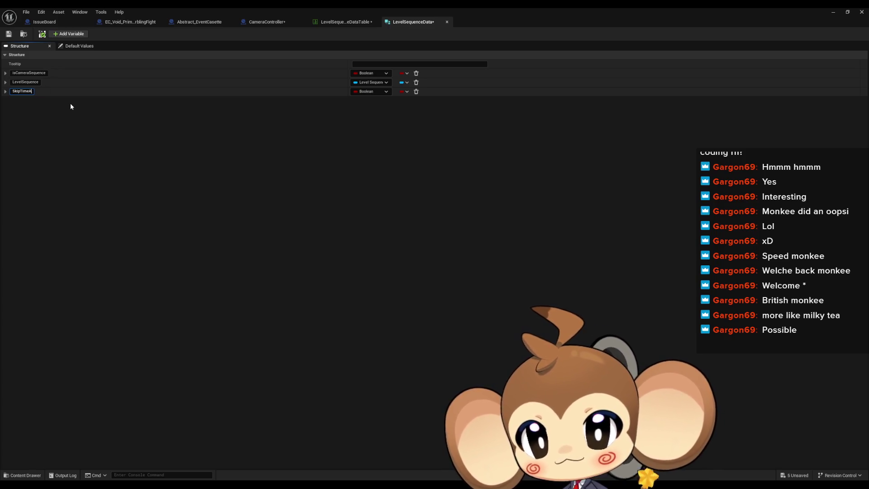
text(llowenceOff)
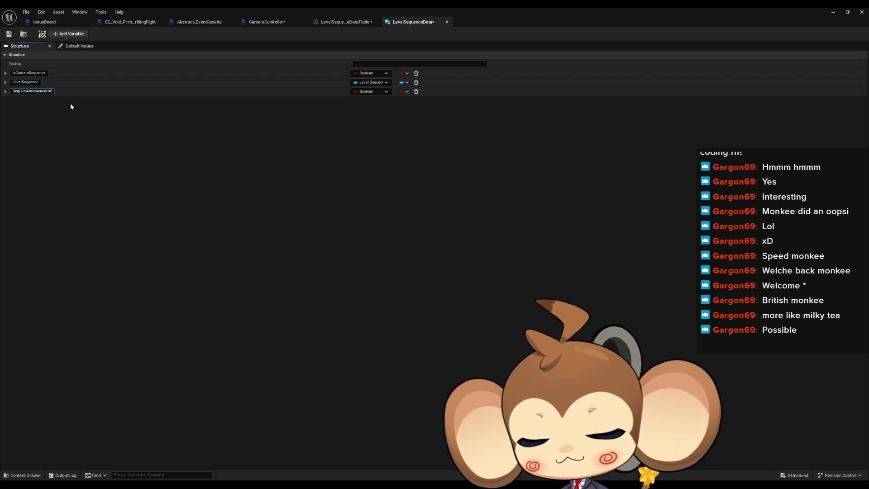
key(Return)
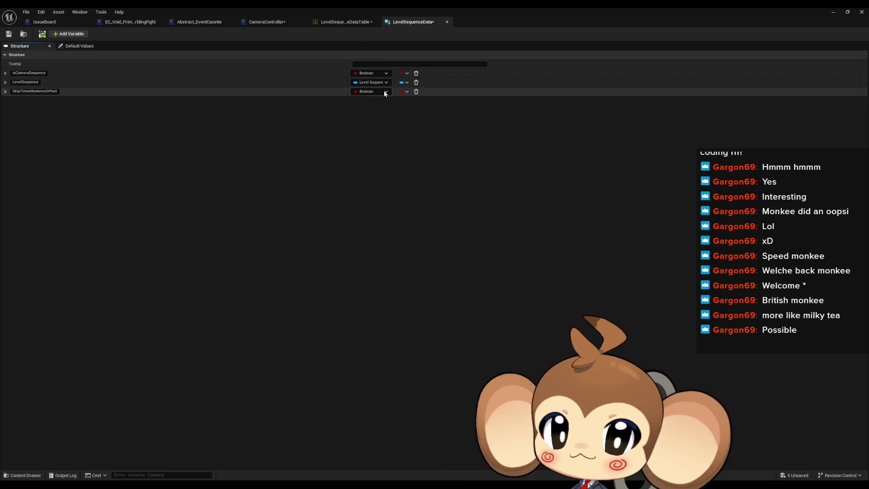
click(375, 92)
click(379, 138)
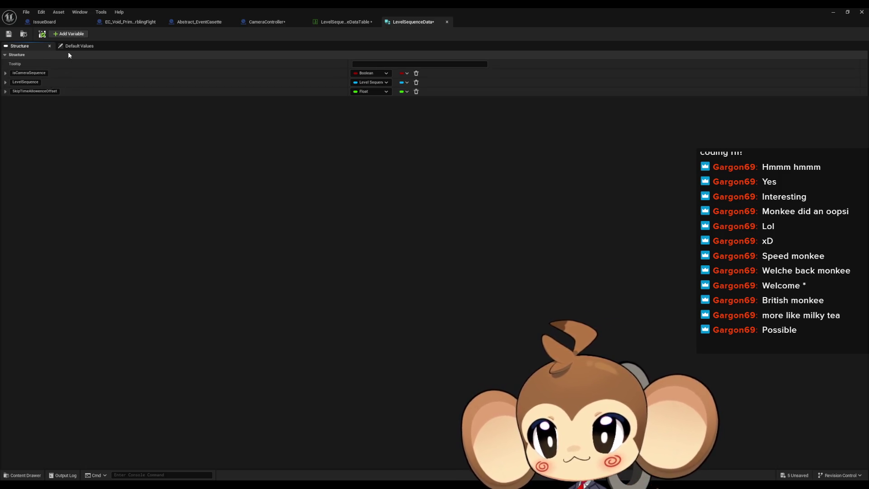
click(9, 33)
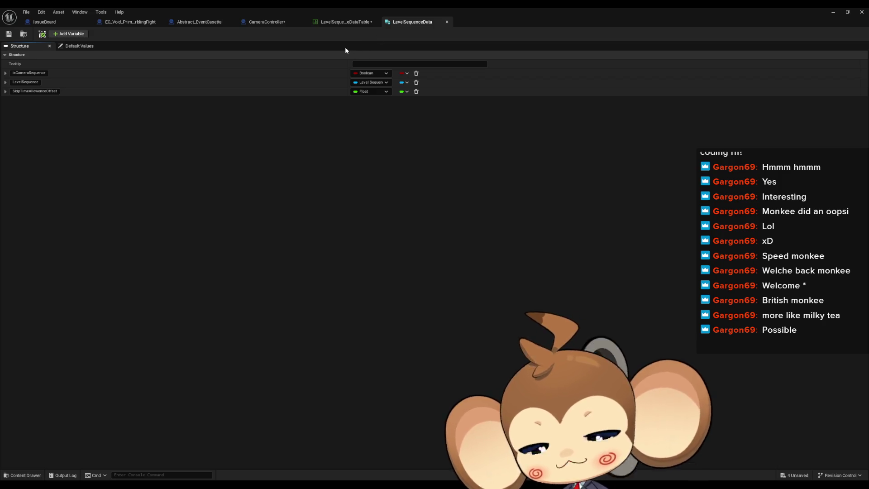
Confirm the BeamBlastSequence and AbilityLaserSequence rows show offset 0, then return to CameraController.
click(335, 22)
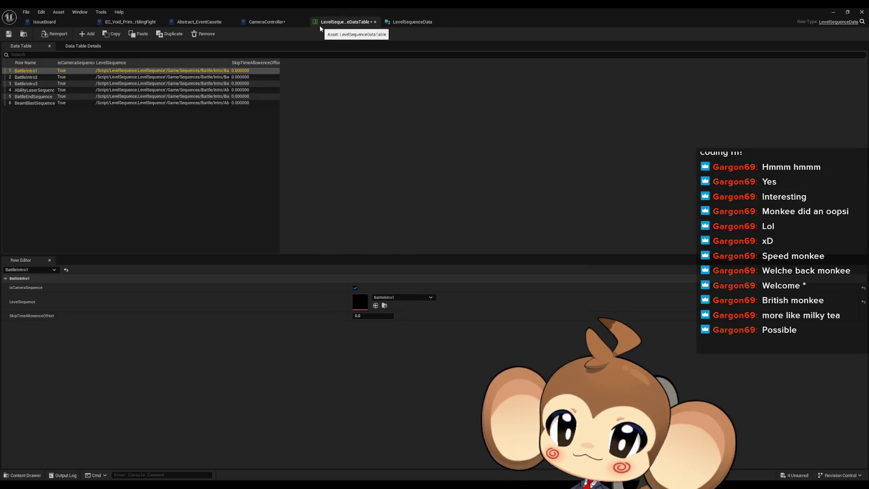
click(40, 103)
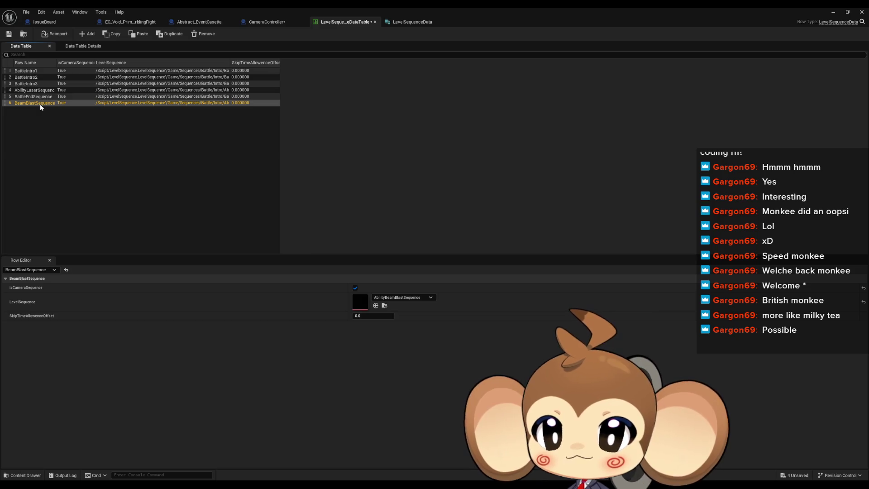
click(43, 91)
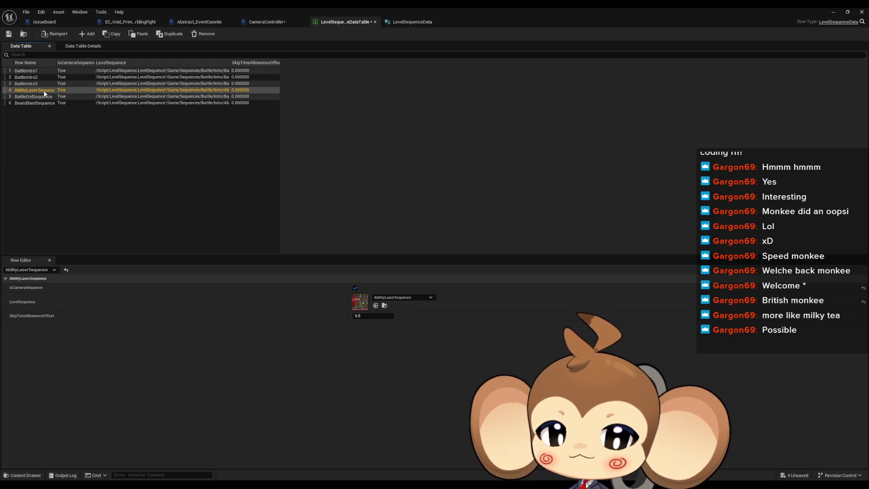
click(274, 22)
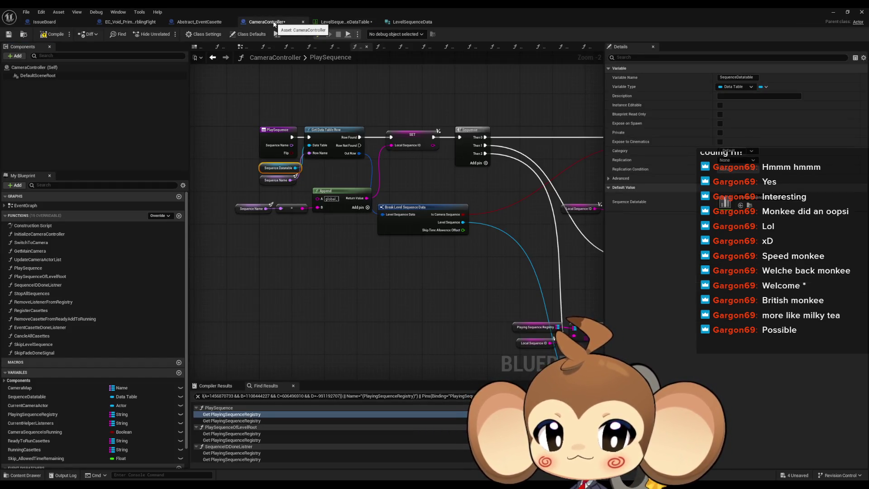
scroll(479, 223, down, 2)
drag(478, 223, 256, 161)
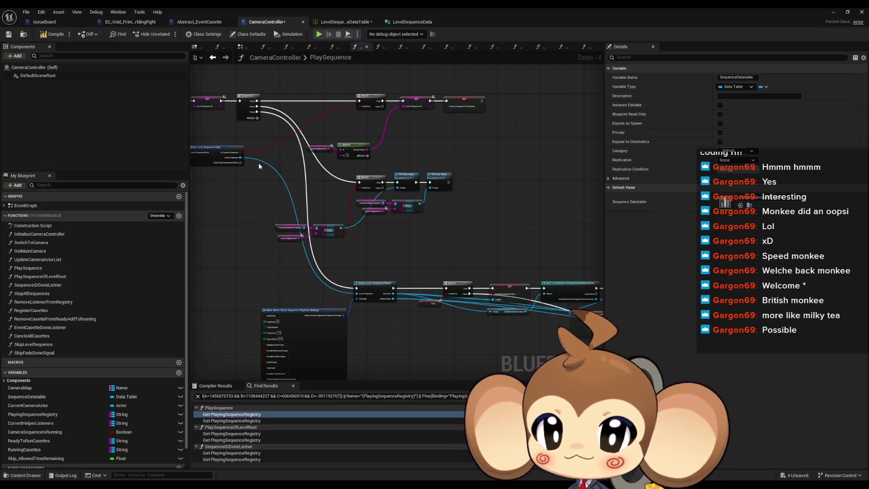
drag(290, 189, 360, 177)
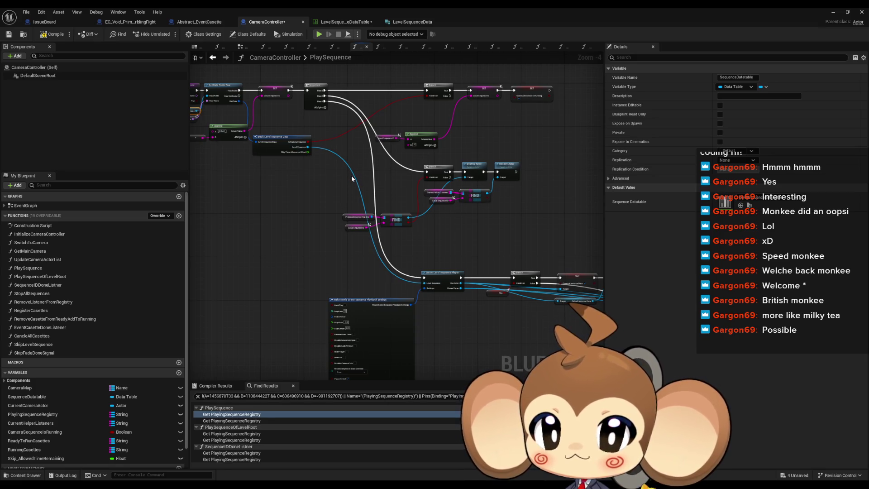
mouse_move(346, 170)
mouse_down()
mouse_move(420, 213)
mouse_move(391, 196)
mouse_move(321, 188)
mouse_move(447, 208)
mouse_up()
scroll(395, 195, up, 2)
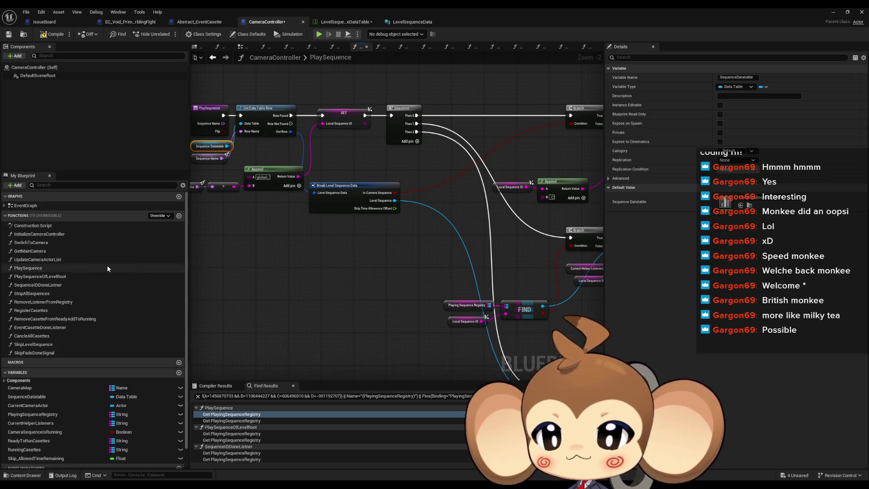
double_click(74, 273)
Pan across the PlaySequenceOfLevelRoot graph and inspect the Playing Sequence Registry variable.
scroll(335, 240, up, 3)
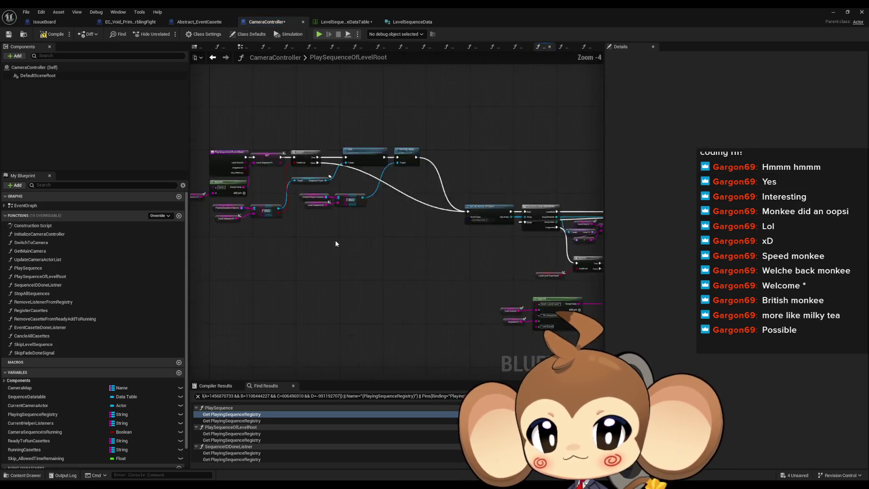
mouse_move(337, 241)
mouse_down()
mouse_move(195, 220)
mouse_move(181, 195)
mouse_move(136, 199)
mouse_up()
scroll(341, 223, down, 1)
mouse_move(340, 223)
mouse_down()
mouse_move(245, 217)
mouse_move(272, 239)
mouse_move(245, 231)
mouse_up()
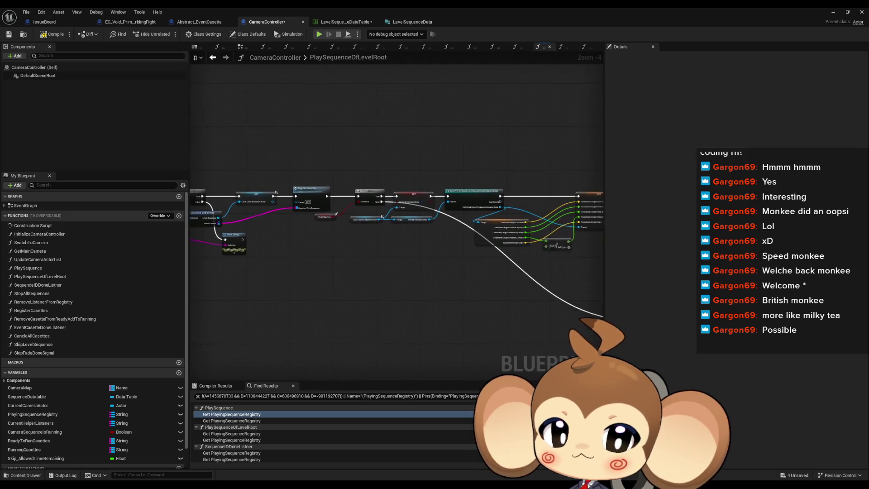
drag(387, 216, 287, 212)
scroll(461, 240, down, 1)
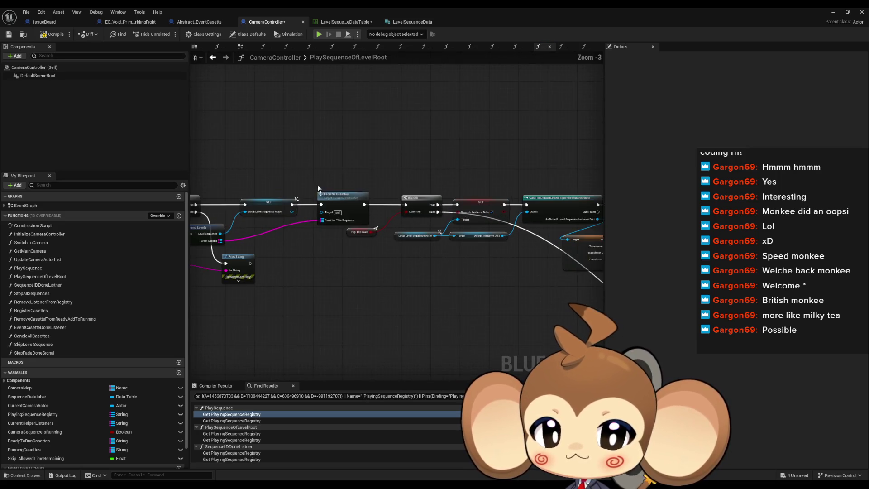
scroll(406, 228, down, 1)
scroll(311, 194, up, 1)
scroll(324, 196, up, 1)
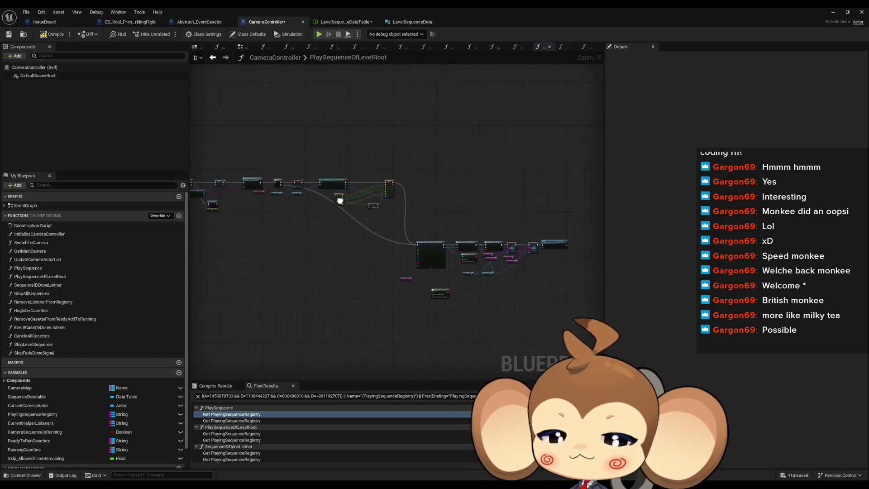
scroll(273, 186, up, 1)
scroll(273, 186, up, 1)
scroll(322, 249, up, 1)
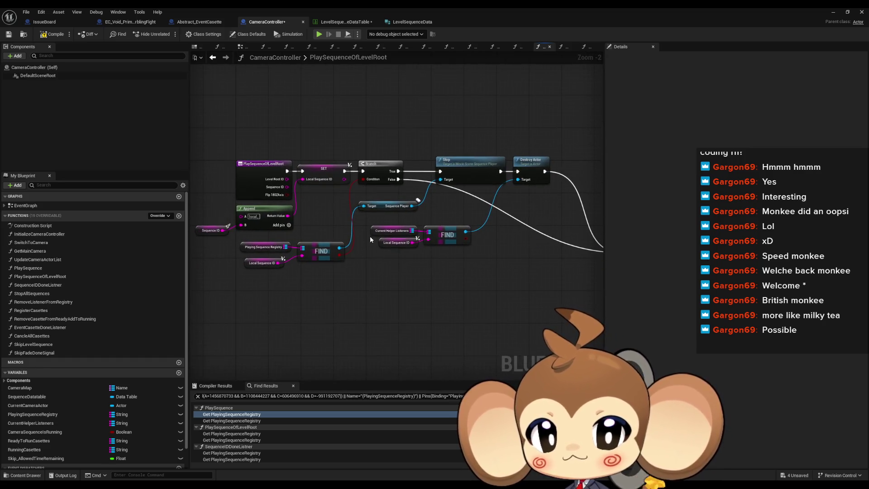
scroll(371, 235, up, 1)
click(248, 249)
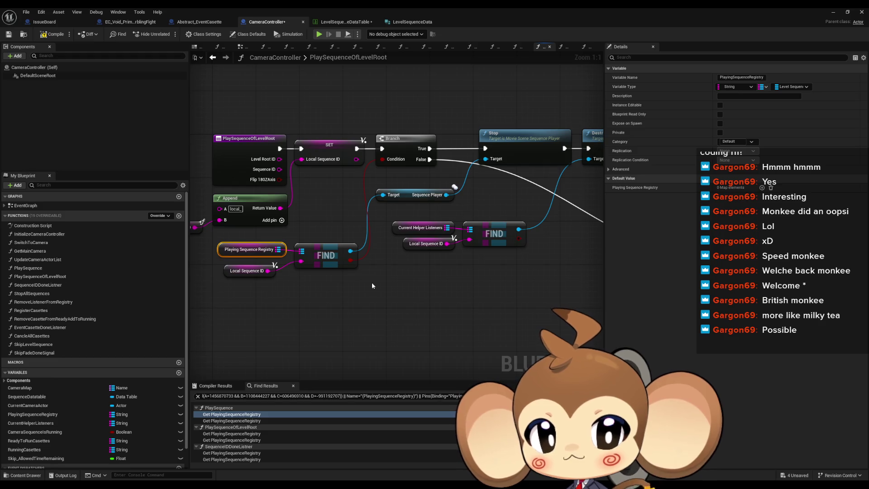
Review the Get All Actors Of Class loop, the Level Root ID variable and the entry node inputs.
drag(456, 151, 300, 174)
click(347, 210)
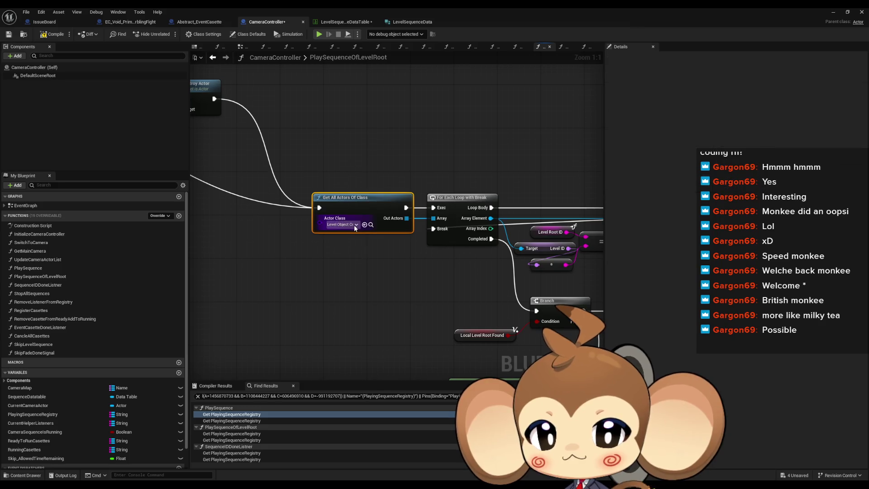
mouse_move(398, 209)
mouse_down()
mouse_move(316, 158)
mouse_move(286, 160)
mouse_up()
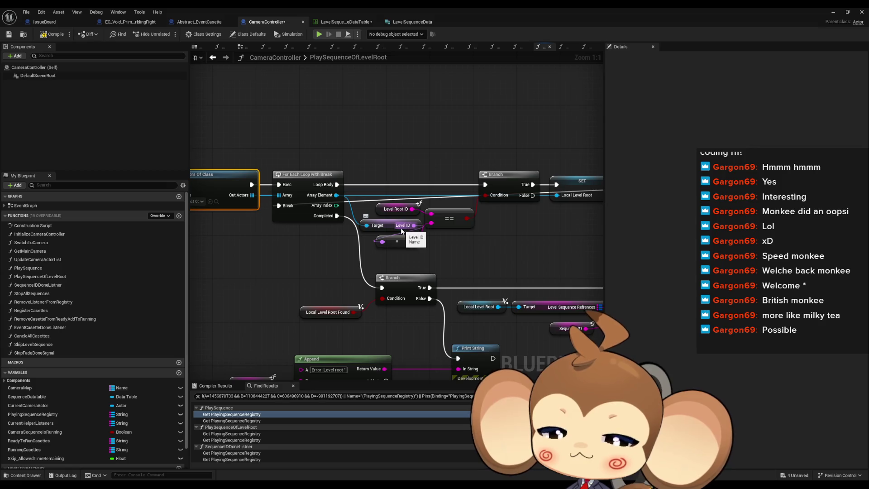
click(404, 213)
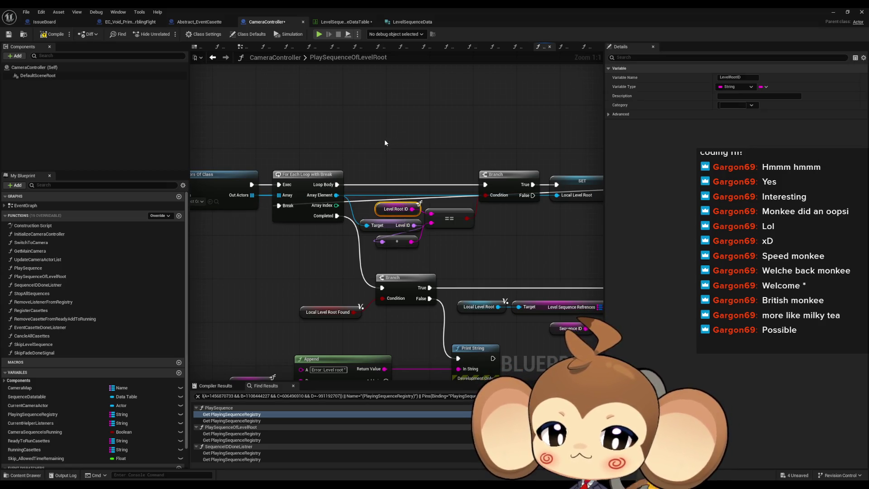
drag(382, 144, 218, 144)
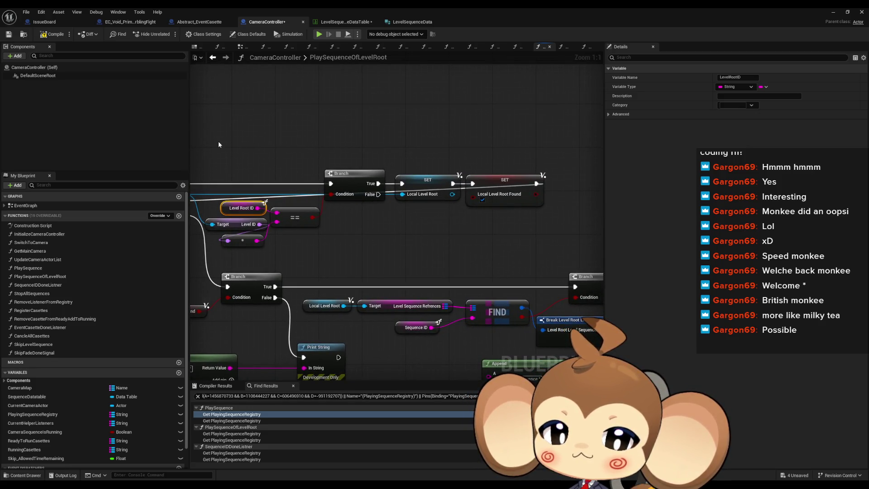
drag(219, 144, 449, 178)
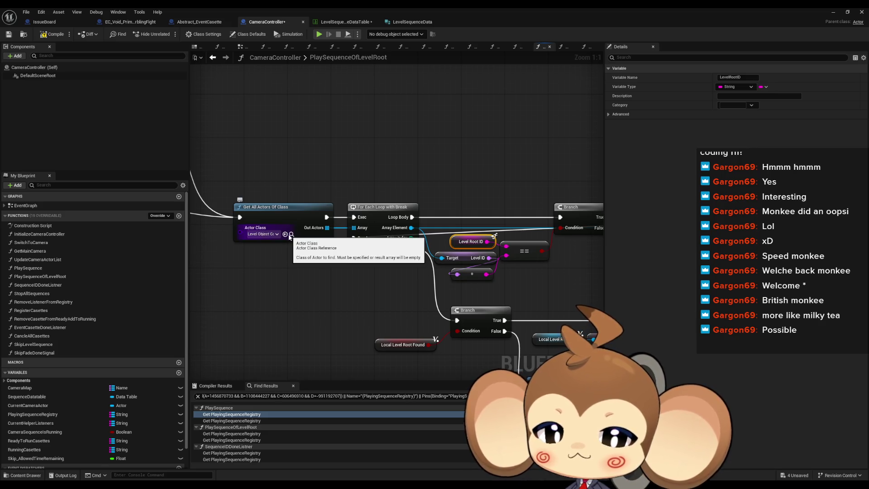
drag(472, 243, 434, 228)
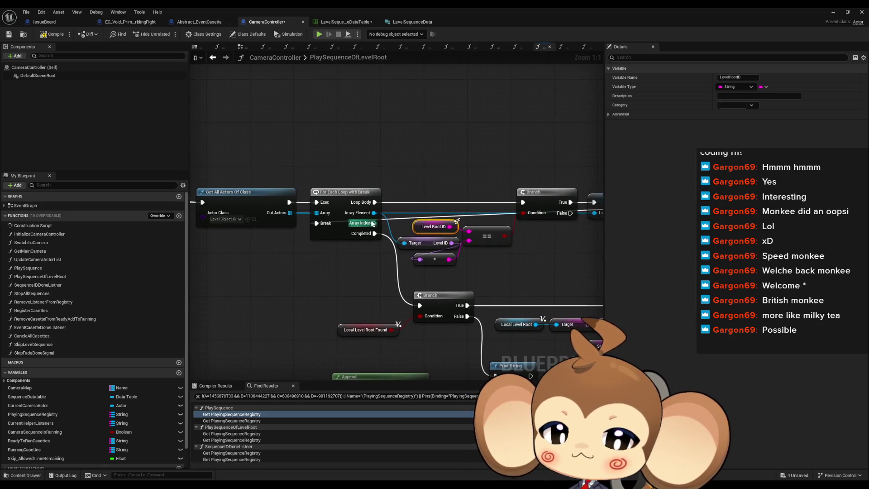
right_click(420, 229)
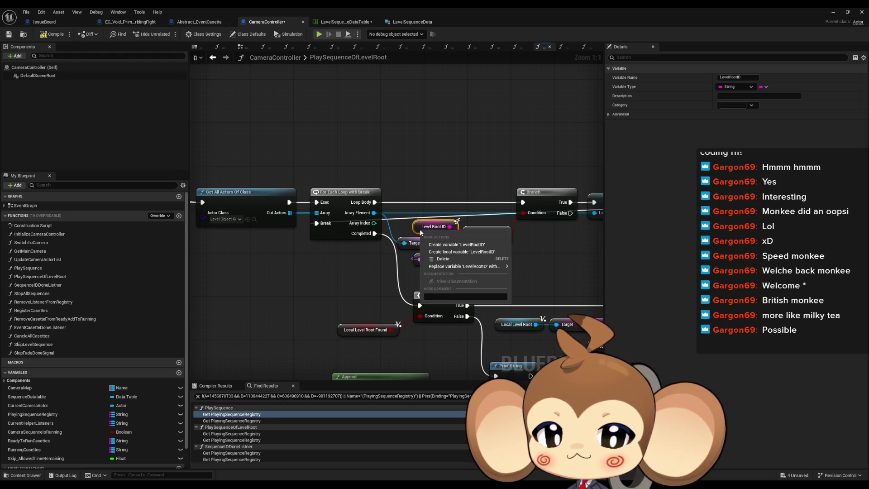
click(74, 350)
scroll(72, 363, down, 3)
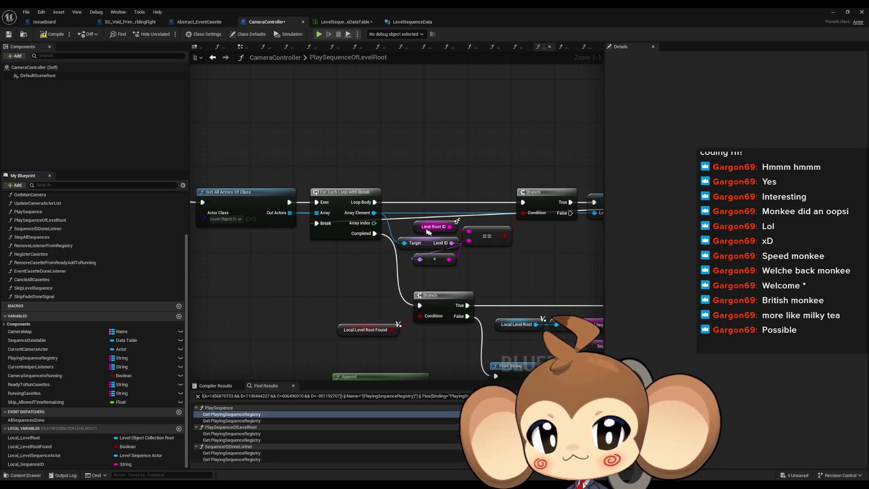
scroll(416, 229, down, 5)
scroll(420, 229, up, 4)
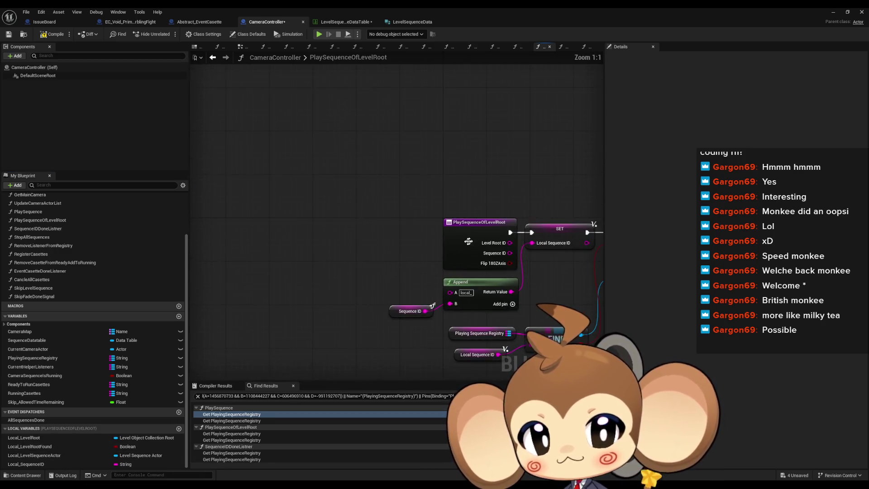
click(409, 221)
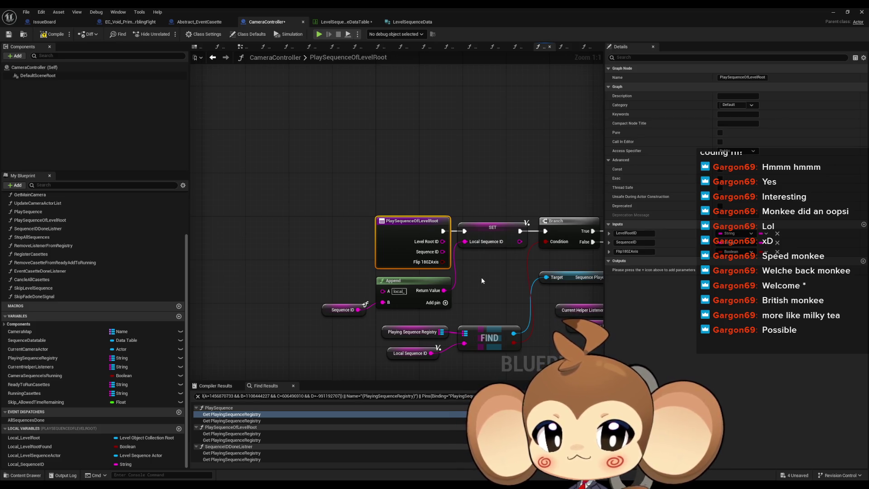
Inspect Local Level Root Found and the Break Level Root node, then restore the Blueprint window.
scroll(478, 279, down, 1)
mouse_move(491, 284)
mouse_down()
mouse_move(369, 250)
mouse_move(263, 240)
mouse_move(256, 230)
mouse_move(329, 200)
mouse_up()
scroll(370, 254, up, 1)
click(293, 258)
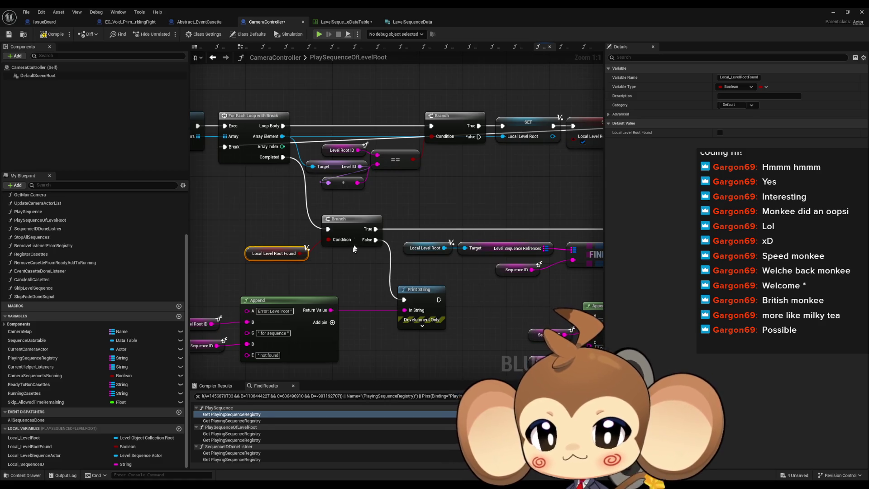
mouse_move(389, 263)
mouse_down()
mouse_move(432, 249)
mouse_move(369, 247)
mouse_move(420, 213)
mouse_move(204, 210)
mouse_move(232, 211)
mouse_up()
drag(320, 160, 354, 194)
drag(558, 238, 490, 237)
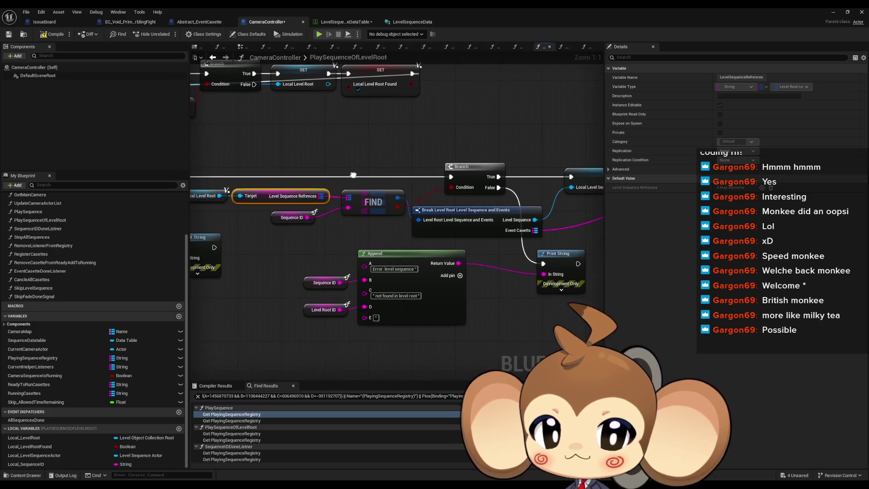
click(481, 230)
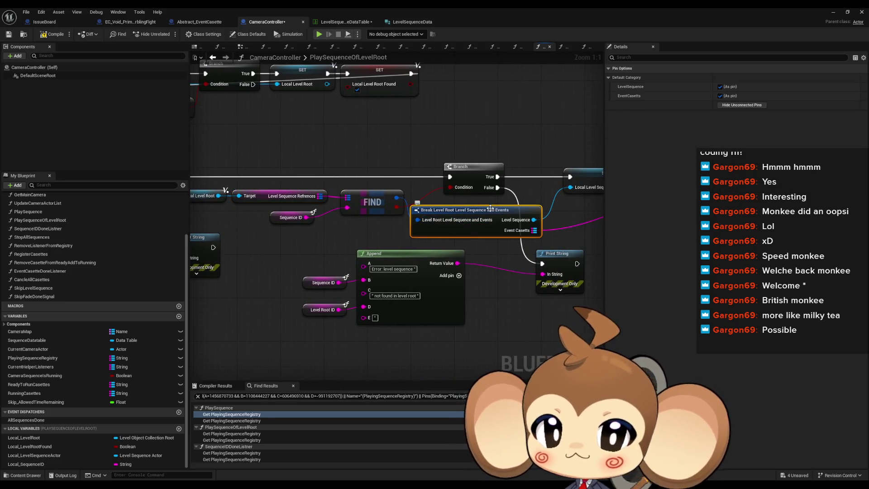
drag(490, 209, 408, 211)
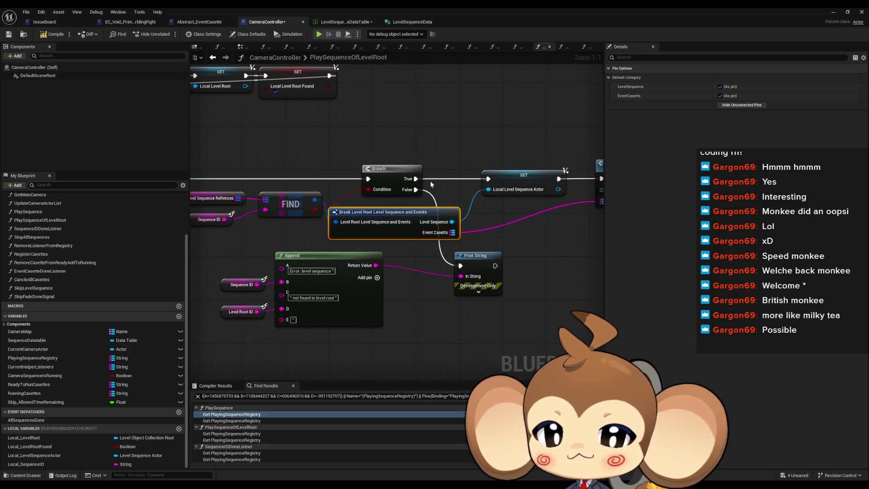
double_click(347, 7)
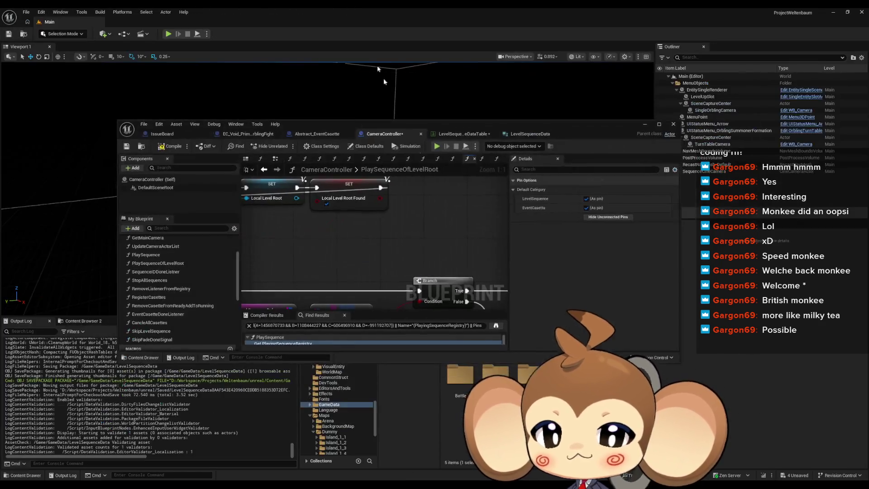
Navigate the Content Browser to the Blueprints > Cameras folder holding the LevelRoot struct.
drag(469, 124, 400, 62)
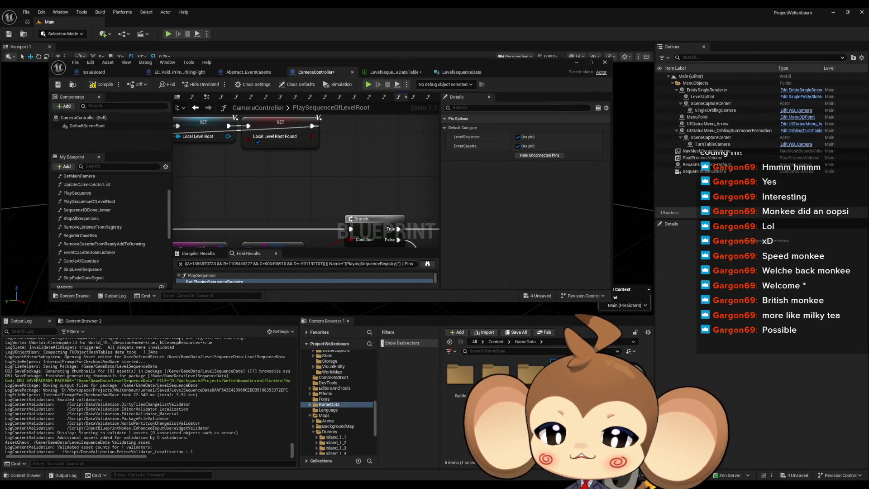
click(497, 342)
double_click(527, 372)
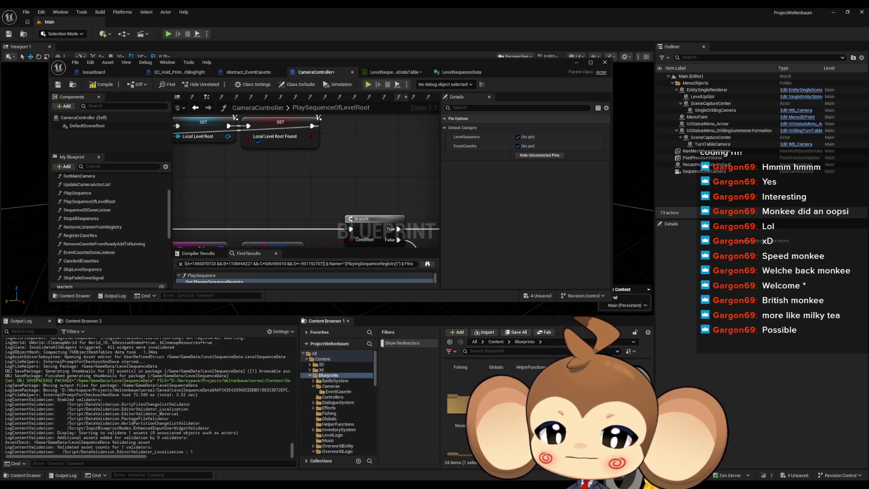
click(337, 451)
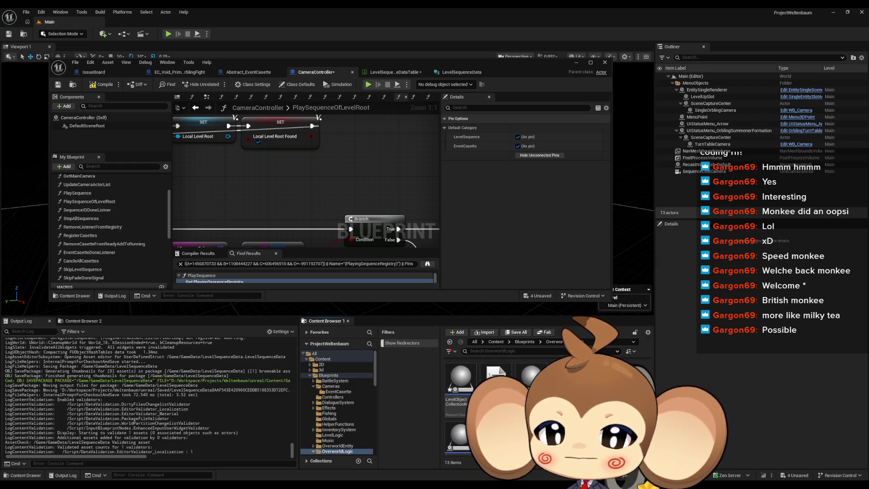
click(525, 342)
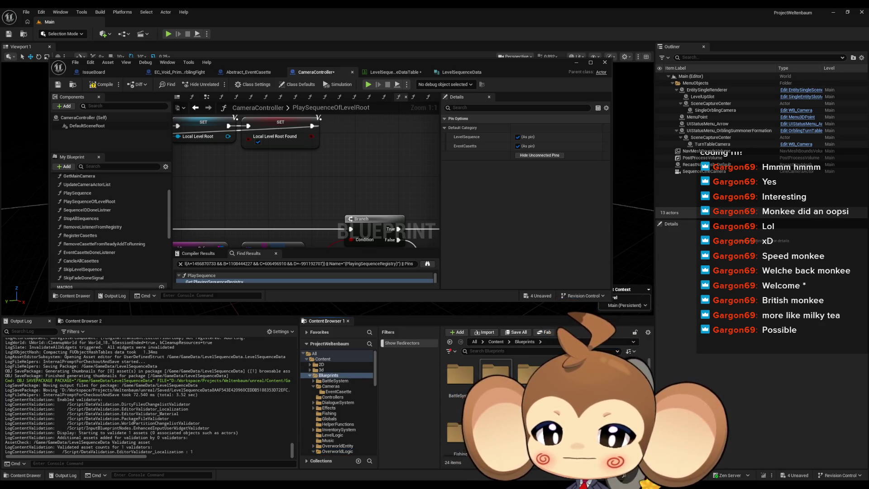
double_click(495, 374)
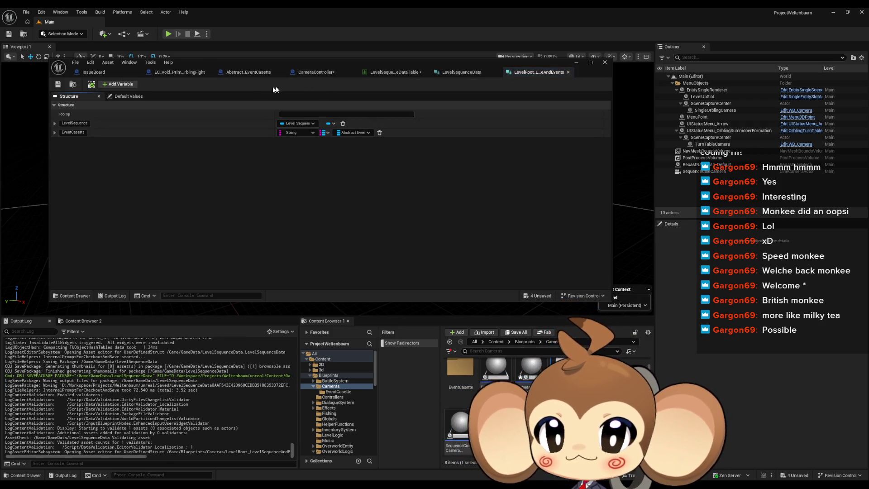
Add a Float member SkipTimeAllowenceOffset to the LevelRoot struct and save it with Ctrl+S.
click(119, 84)
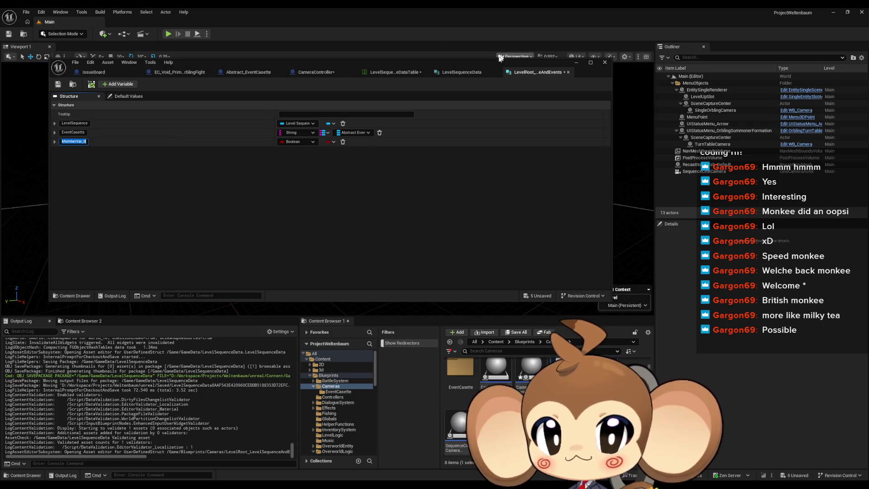
click(461, 72)
click(538, 72)
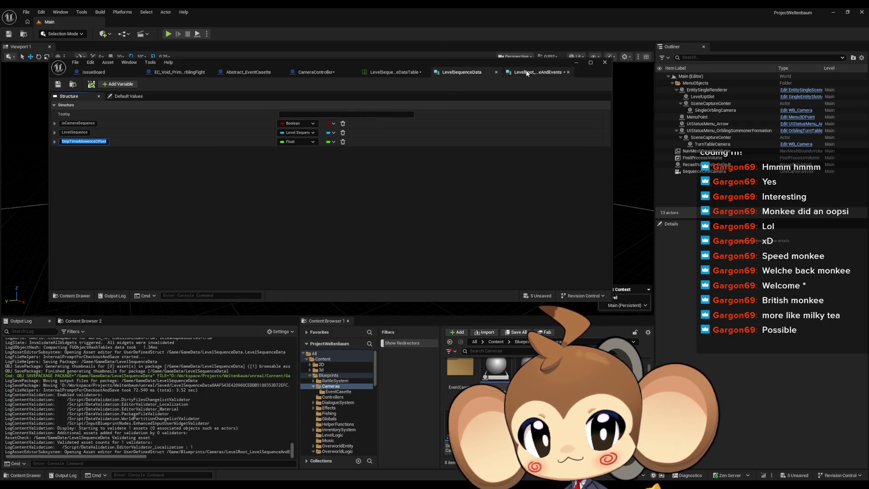
text(SkipTimeAllowenceOffset)
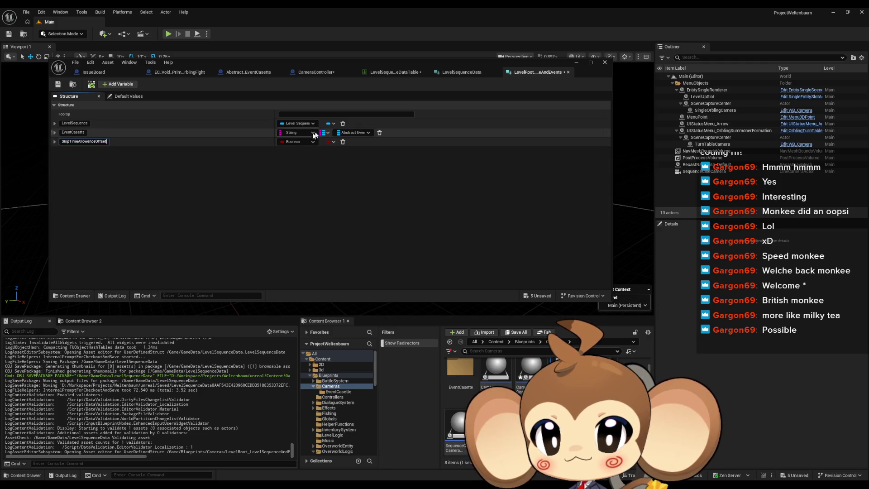
click(299, 142)
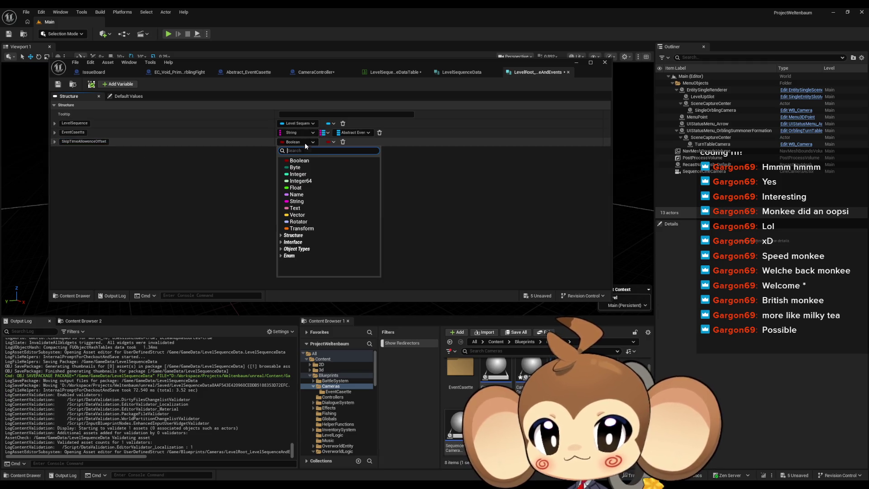
click(297, 188)
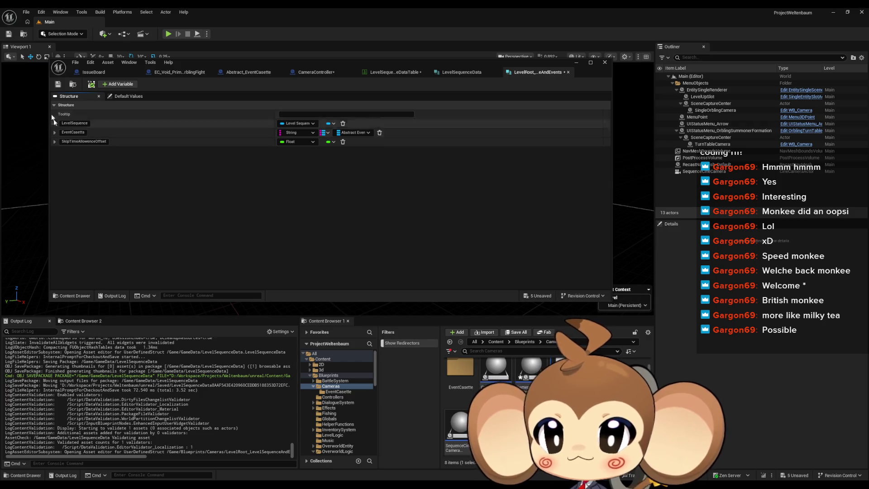
key(ctrl+s)
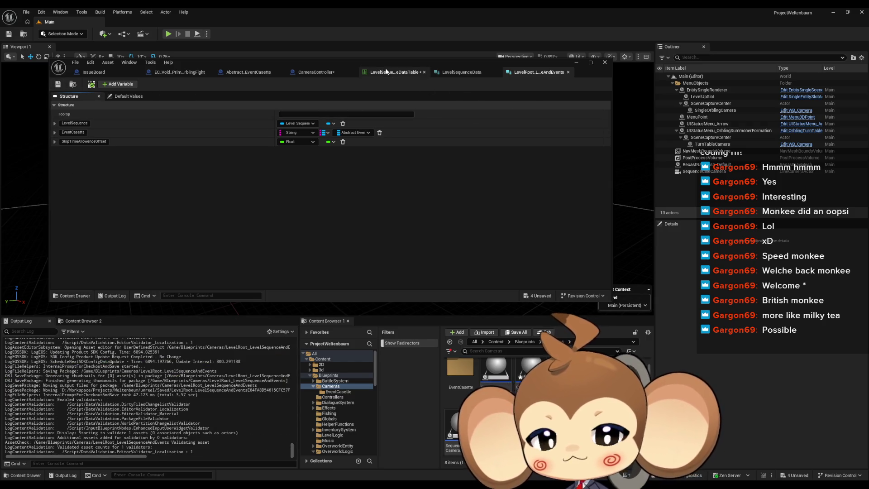
click(394, 72)
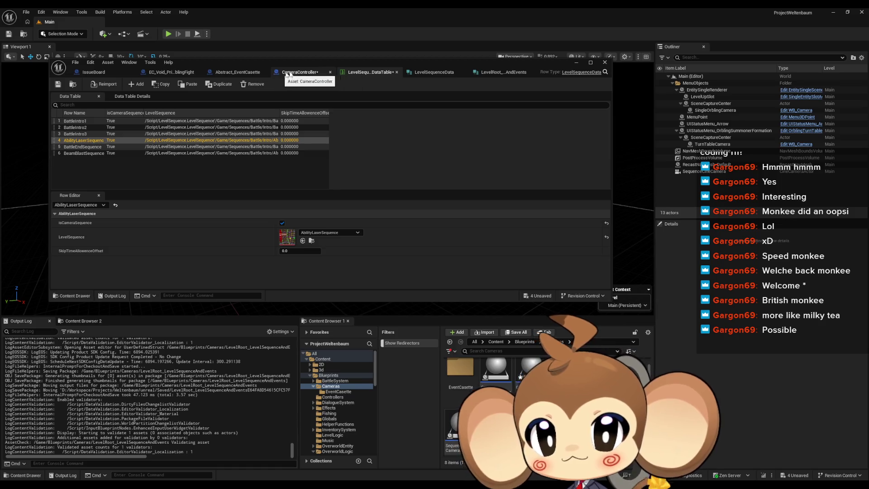
Maximize CameraController and pan through PlaySequenceOfLevelRoot from Register Casettes to the Play node.
click(281, 71)
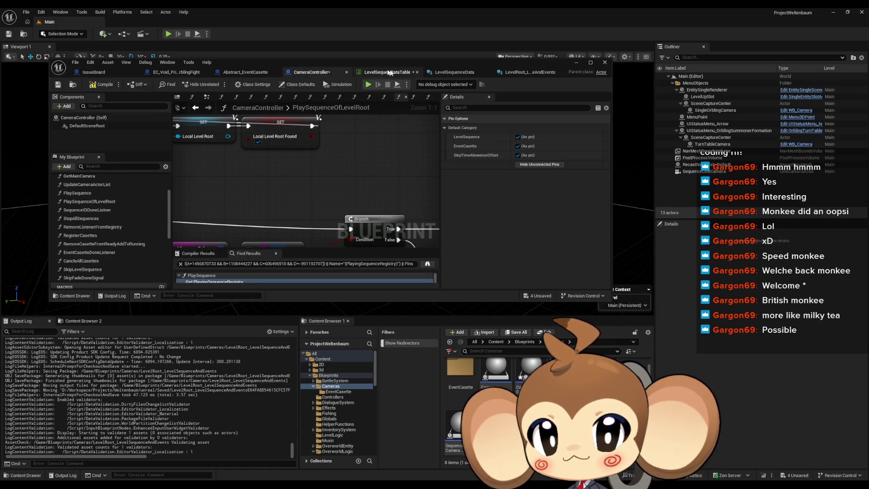
double_click(374, 63)
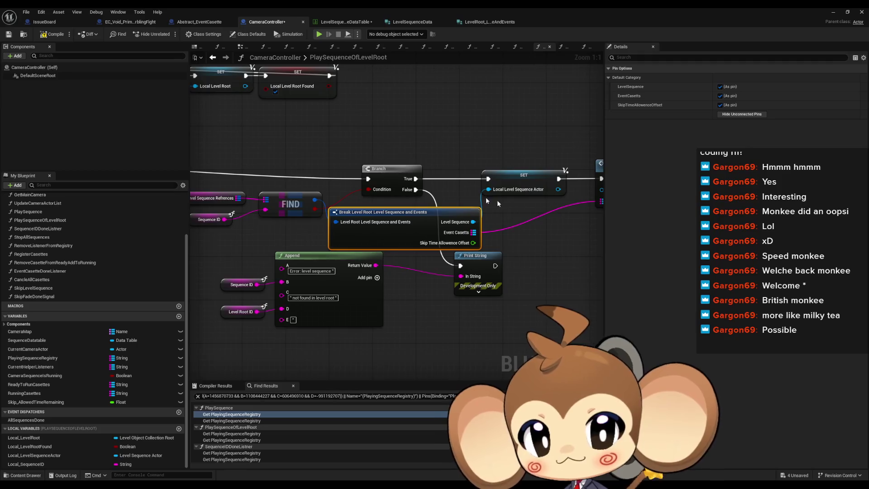
scroll(451, 189, down, 3)
drag(524, 239, 358, 234)
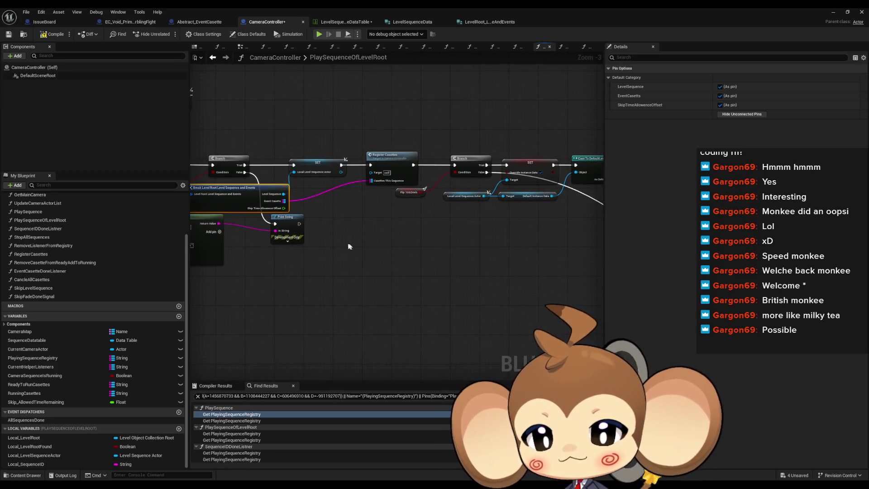
drag(343, 232, 571, 241)
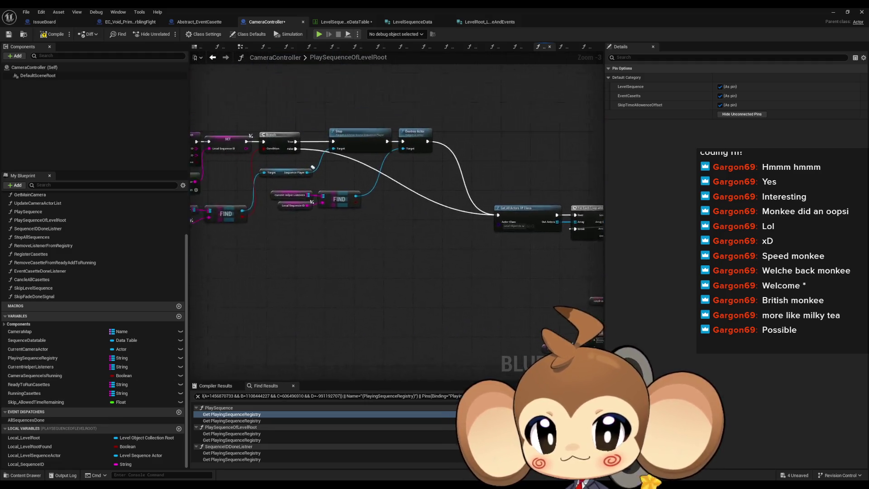
drag(317, 204, 496, 246)
mouse_move(566, 191)
mouse_down()
mouse_move(453, 253)
mouse_move(365, 286)
mouse_up()
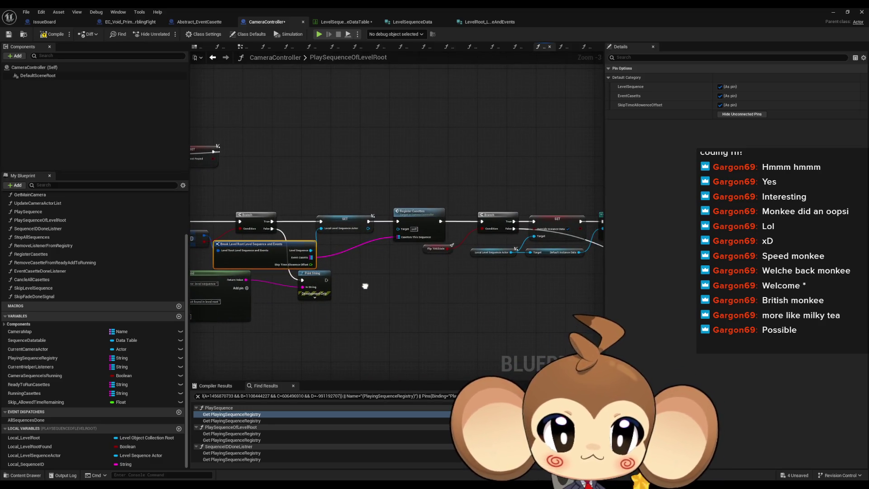
drag(365, 286, 320, 283)
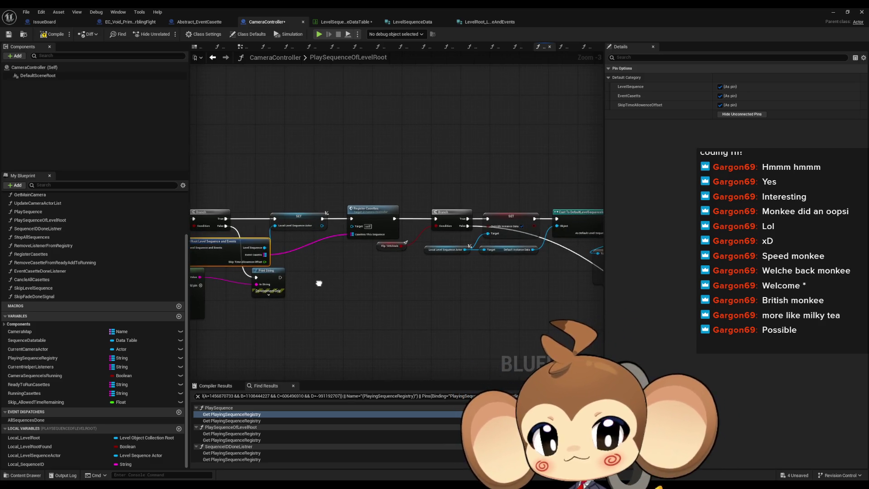
mouse_move(320, 283)
mouse_down()
mouse_move(239, 272)
mouse_move(190, 235)
mouse_up()
mouse_move(449, 263)
mouse_down()
mouse_move(291, 241)
mouse_move(235, 186)
mouse_up()
drag(330, 205, 235, 198)
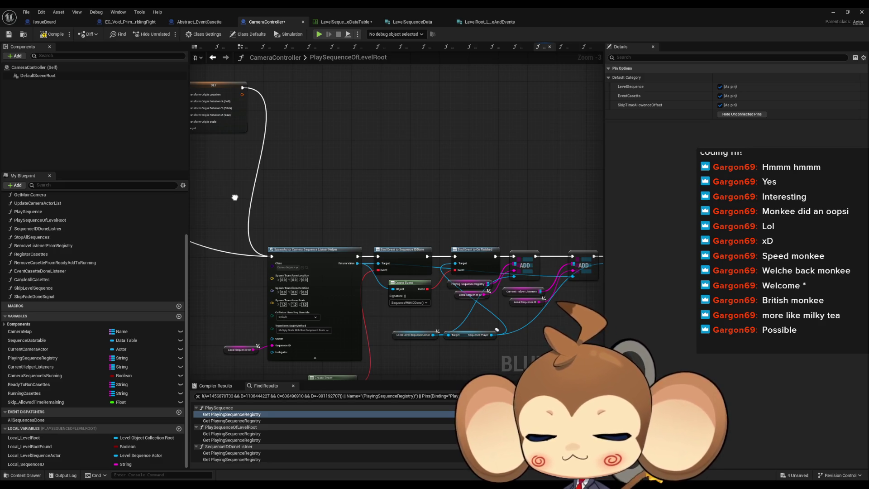
mouse_move(235, 198)
mouse_down()
mouse_move(94, 179)
mouse_move(305, 371)
mouse_move(312, 367)
mouse_move(298, 375)
mouse_up()
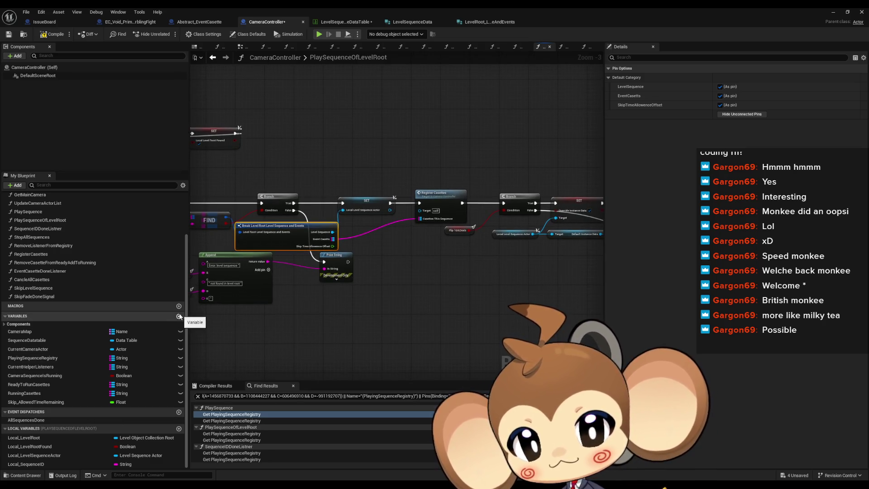
Create a Float variable named Skip_CurrentAllowedTimeOffset.
click(179, 317)
text(Skip_CurrentAllowedTimeOffset)
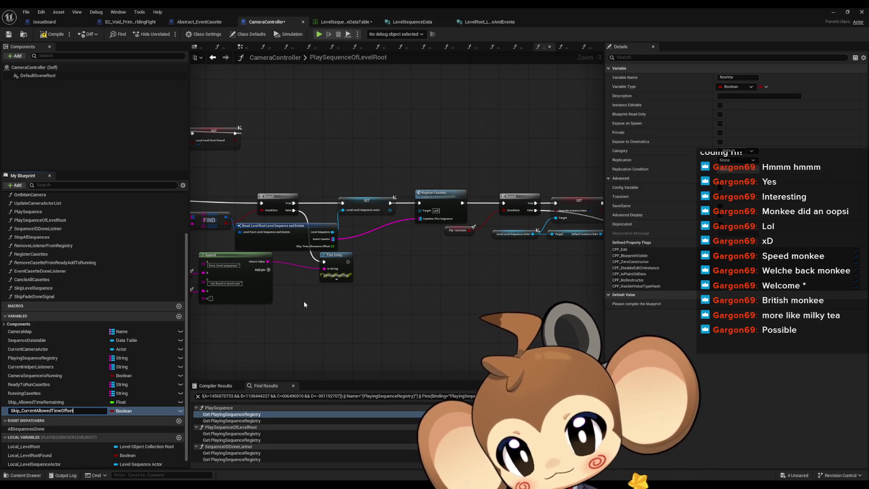
key(Return)
click(120, 410)
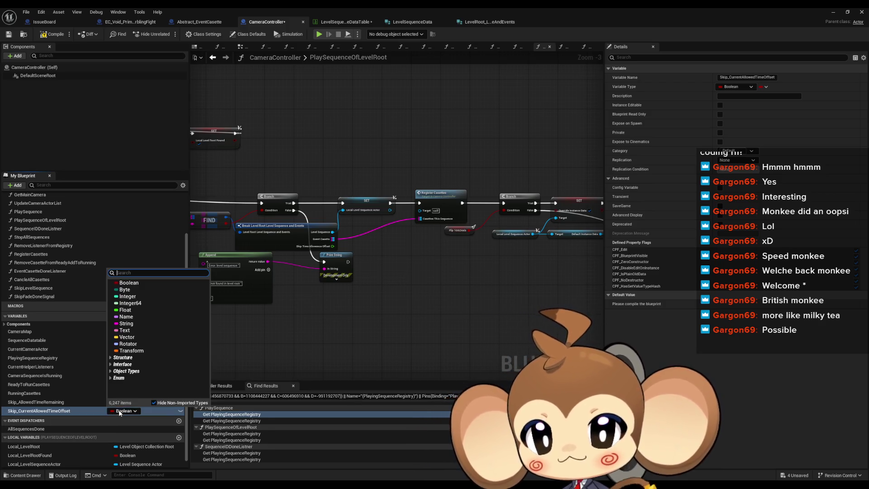
click(125, 310)
Set it from the Break node's offset pin, wired between Register Casettes and Branch, and tidy nodes.
mouse_move(33, 410)
mouse_down()
mouse_move(473, 326)
mouse_move(413, 282)
mouse_up()
click(416, 295)
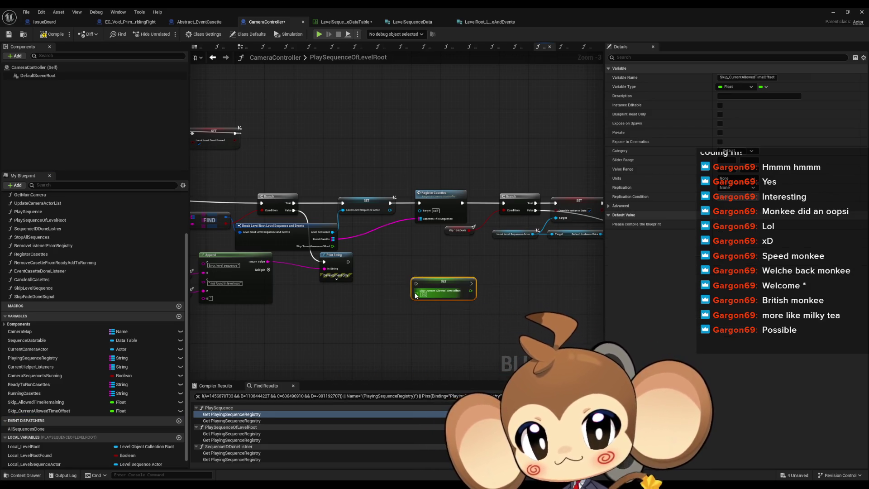
scroll(403, 316, up, 2)
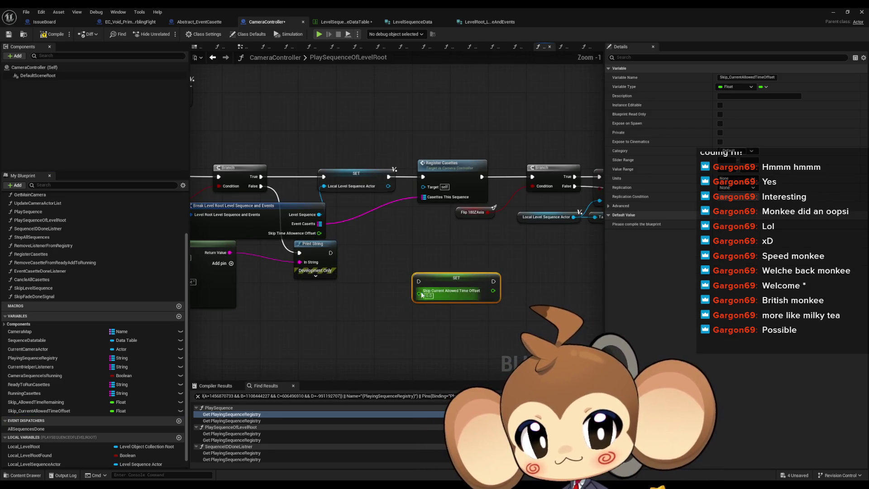
drag(319, 233, 419, 290)
mouse_move(493, 281)
mouse_down()
mouse_move(533, 176)
mouse_move(508, 253)
mouse_move(418, 281)
mouse_up()
click(420, 218)
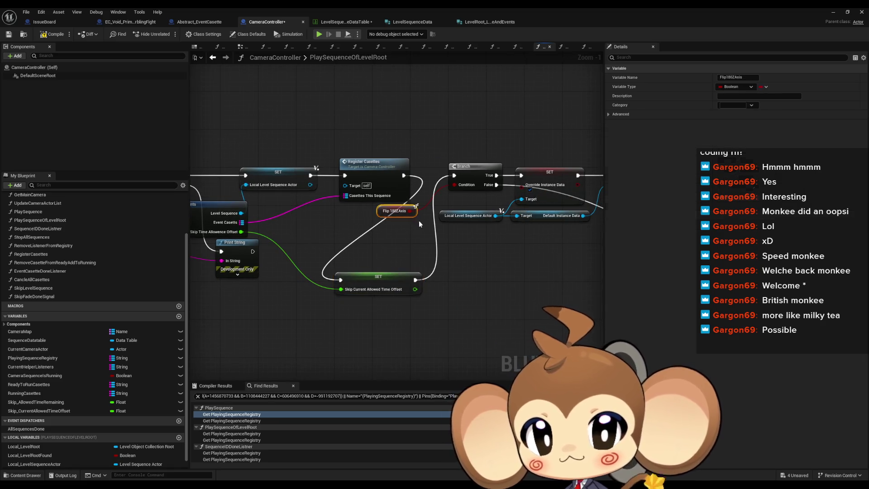
scroll(419, 218, down, 5)
drag(309, 180, 540, 355)
scroll(365, 266, up, 7)
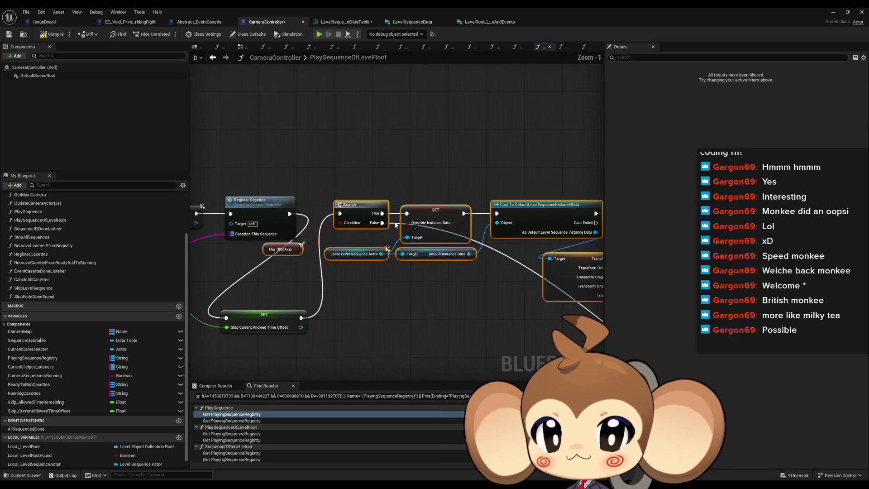
mouse_move(319, 326)
mouse_down()
mouse_move(340, 320)
mouse_move(412, 201)
mouse_up()
click(306, 320)
drag(306, 320, 385, 333)
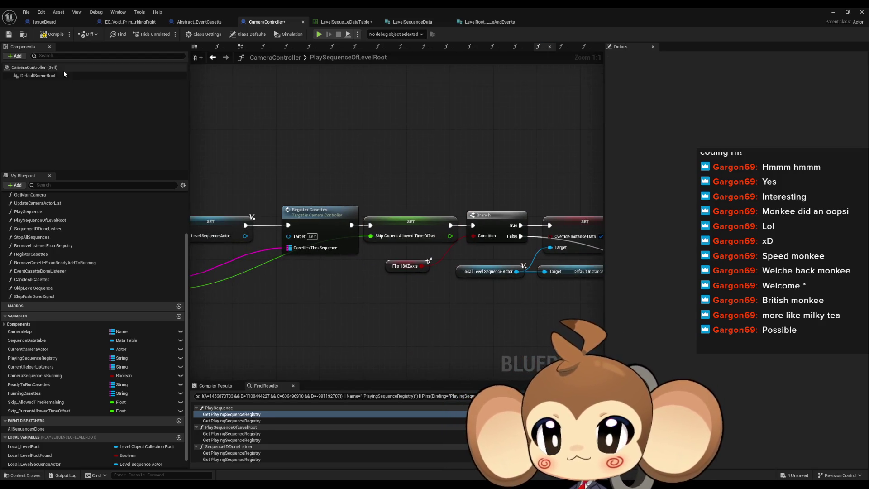
Check the LevelSequence data table and return to the CameraController graph.
click(337, 22)
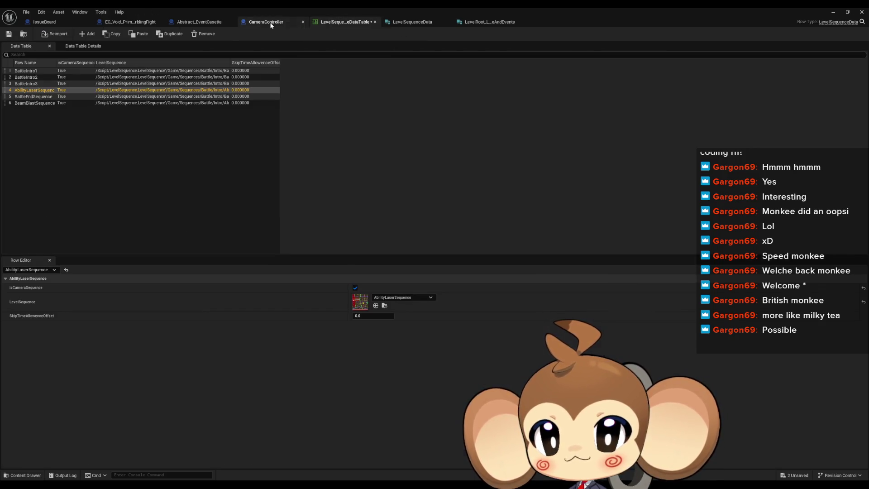
click(285, 22)
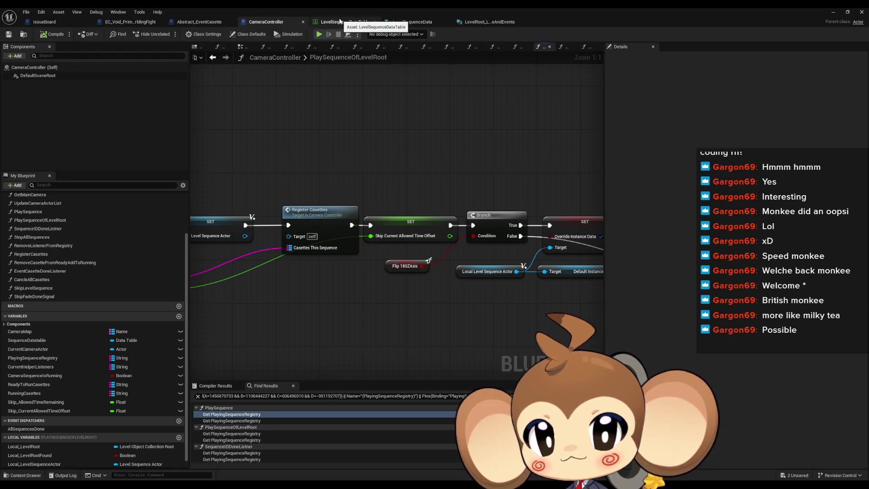
click(344, 23)
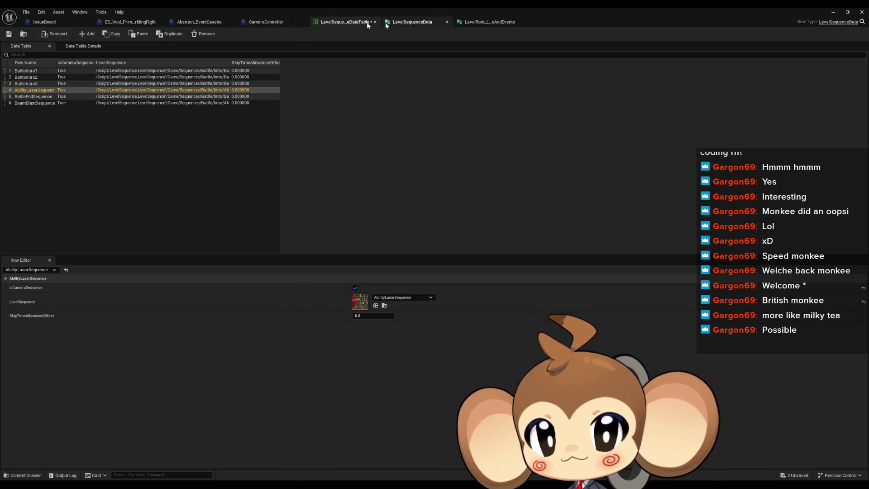
click(266, 22)
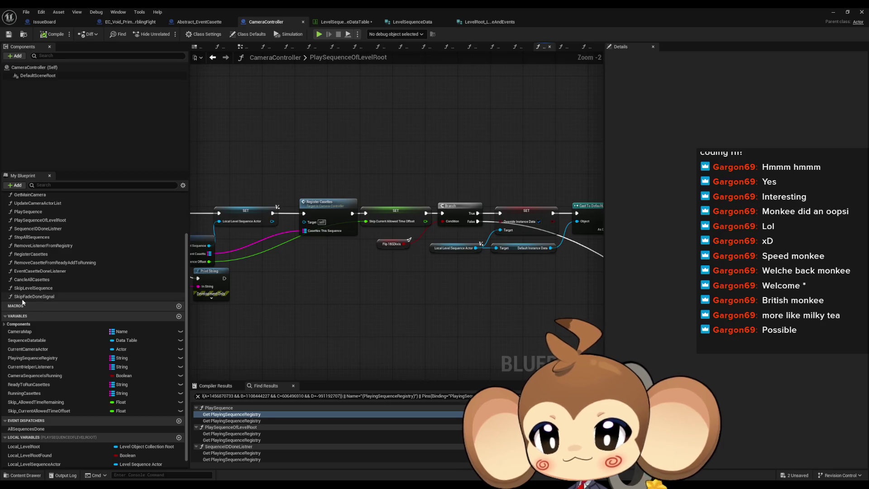
In SkipLevelSequence, feed Skip_CurrentAllowedTimeOffset into a third Subtract pin, then compile and save.
double_click(54, 288)
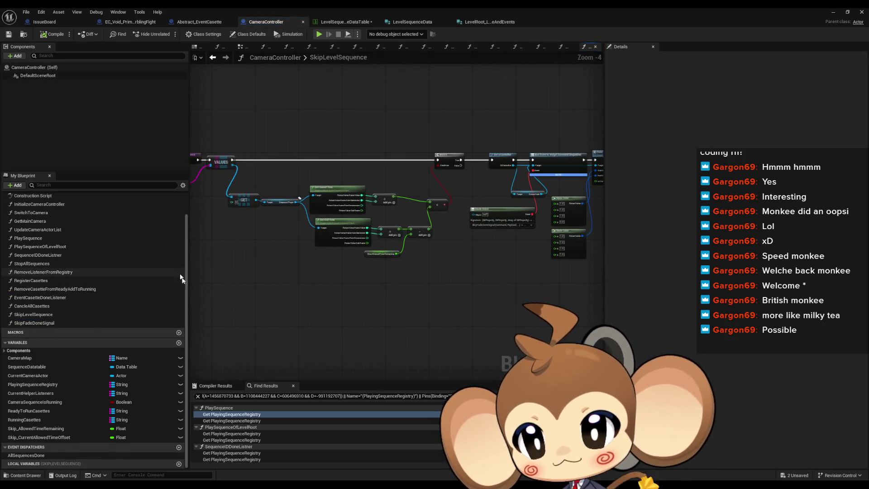
mouse_move(68, 437)
mouse_down()
mouse_move(298, 365)
mouse_move(309, 273)
mouse_up()
click(335, 283)
scroll(335, 280, up, 5)
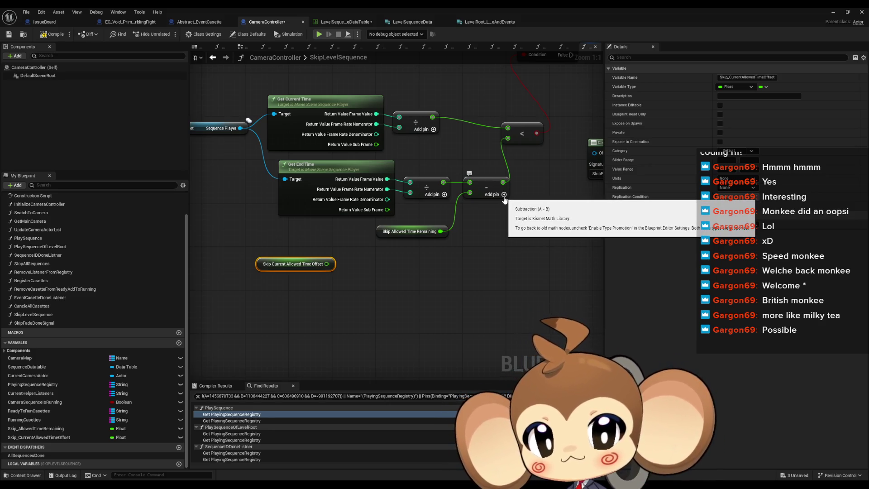
click(428, 230)
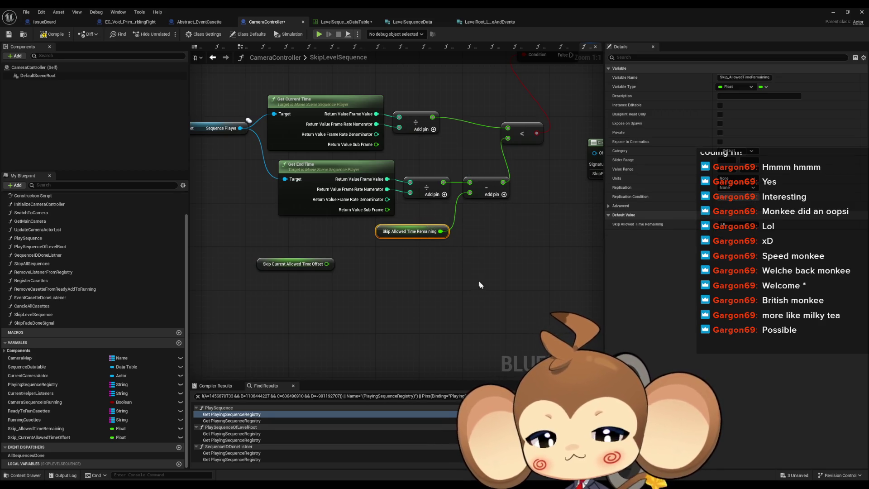
click(504, 194)
mouse_move(267, 268)
mouse_down()
mouse_move(373, 259)
mouse_move(340, 275)
mouse_up()
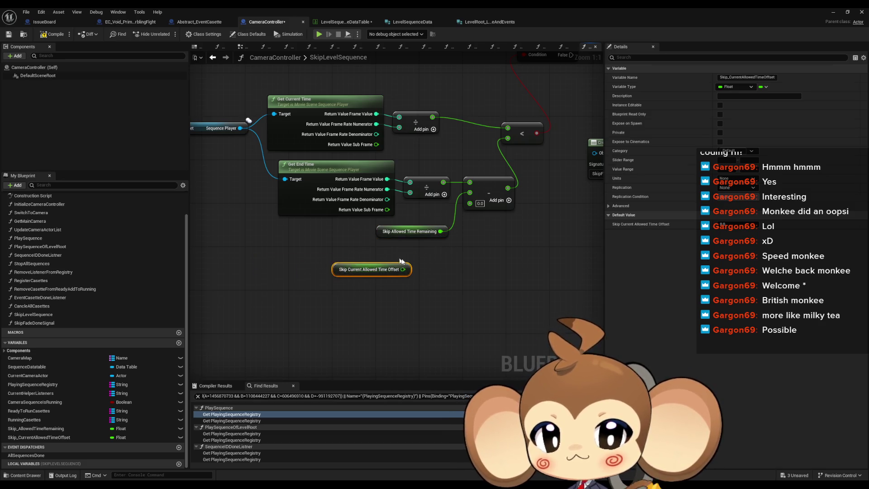
drag(402, 269, 470, 203)
drag(346, 270, 380, 254)
click(361, 290)
click(52, 34)
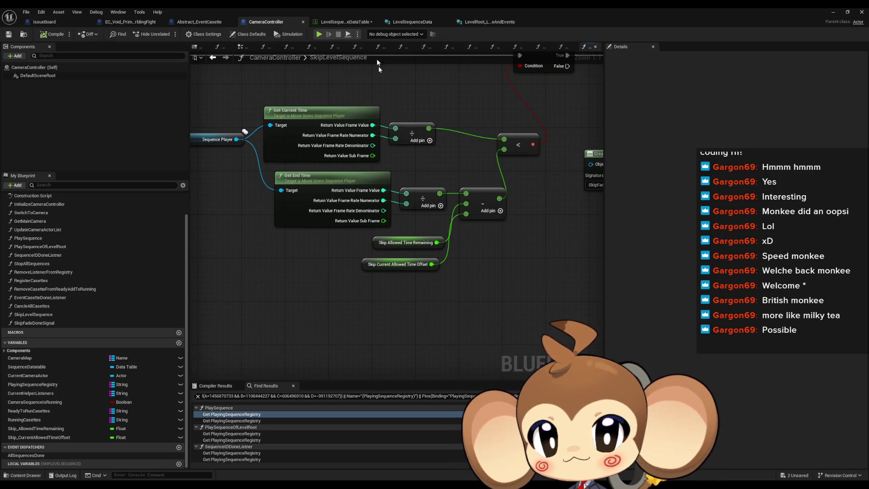
Browse to Content > Maps > Intro, open VoidLevel, and save the two changed data tables.
double_click(357, 7)
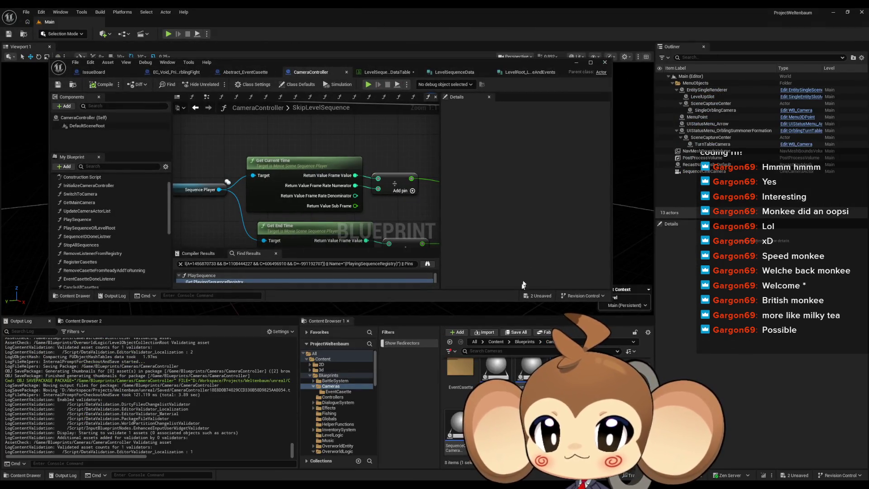
click(496, 342)
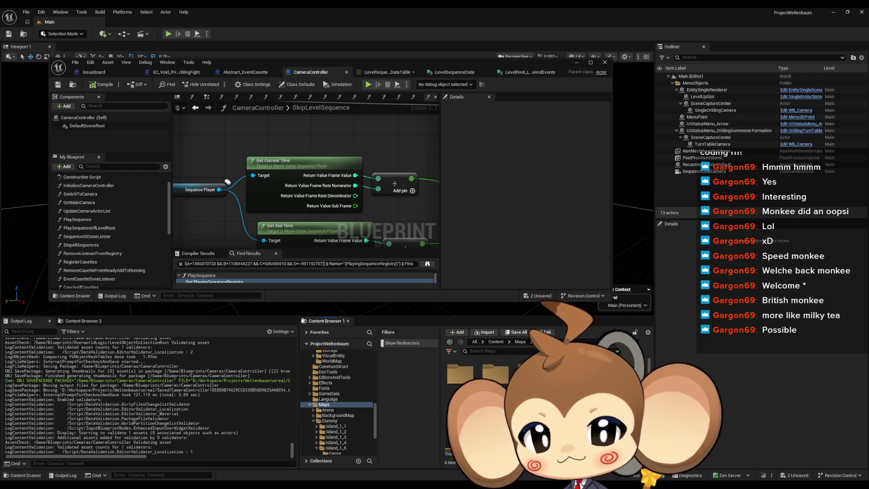
click(326, 404)
scroll(508, 381, down, 2)
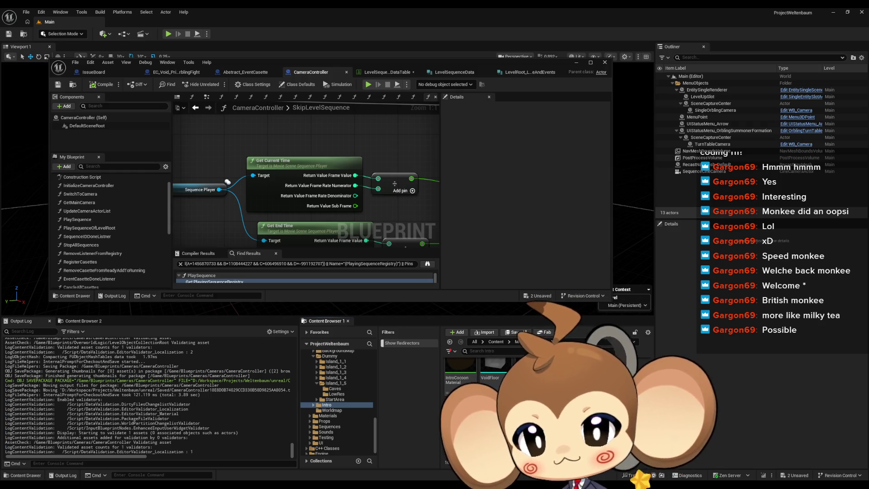
key(ctrl+shift+s)
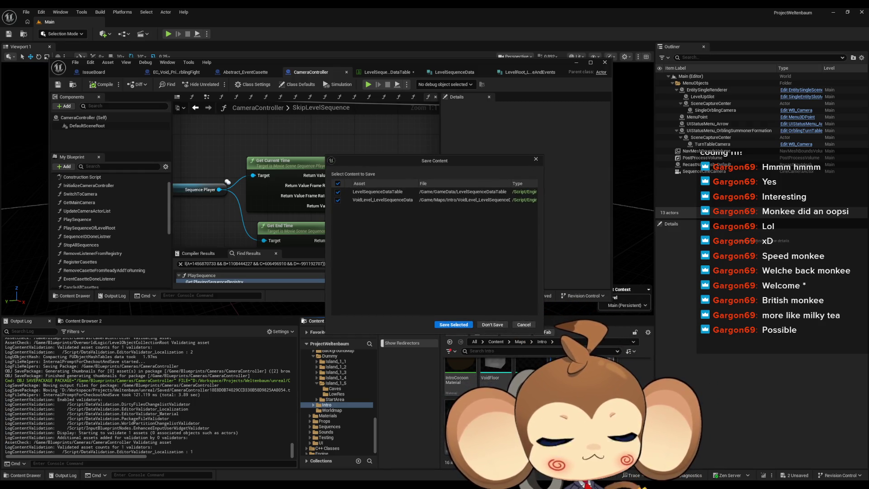
click(453, 324)
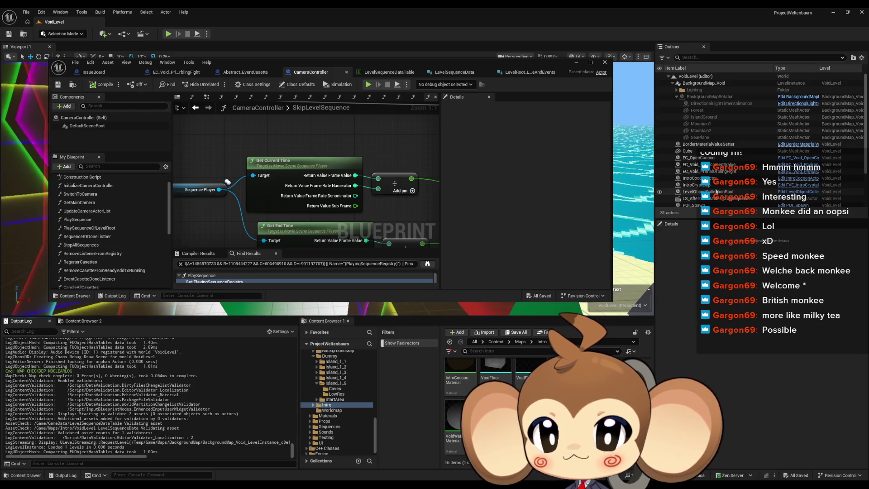
click(716, 192)
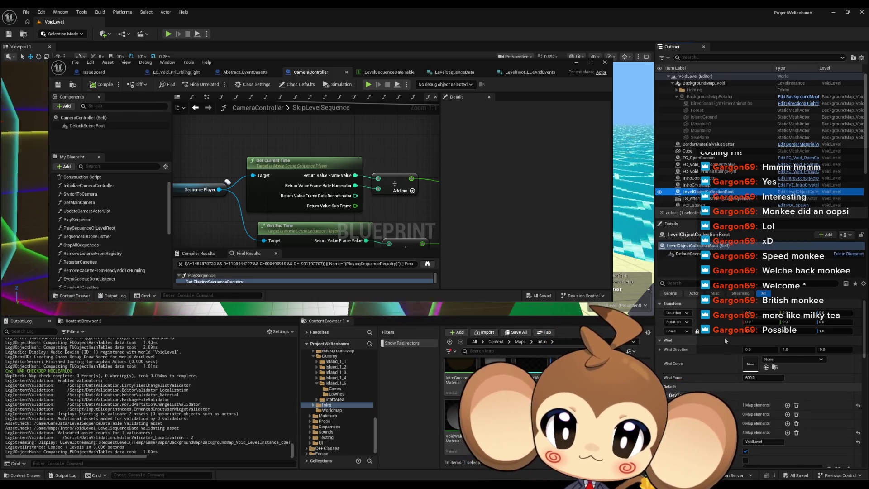
Expand LevelObjectCollectionRoot's Level Sequence Refrences entry and locate the LS_AfterIntroBattle1_SubSequence actor in the level.
scroll(725, 384, down, 2)
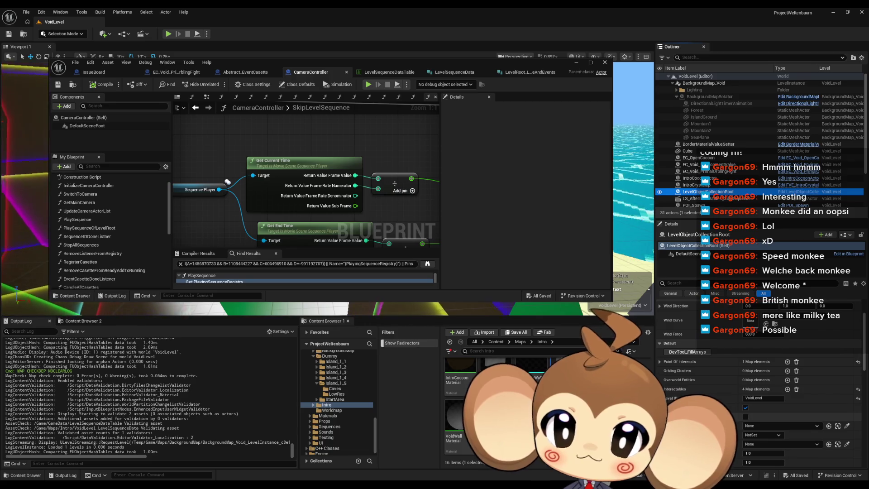
scroll(725, 383, down, 2)
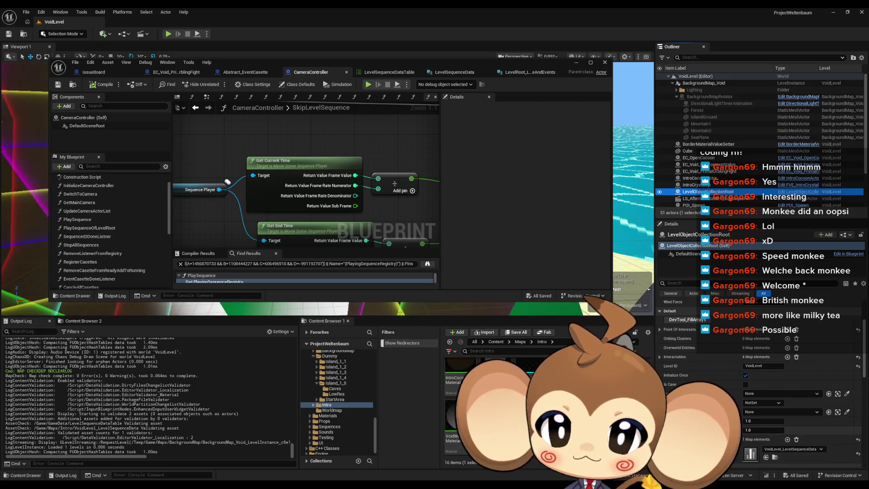
scroll(661, 354, down, 3)
click(660, 384)
click(666, 395)
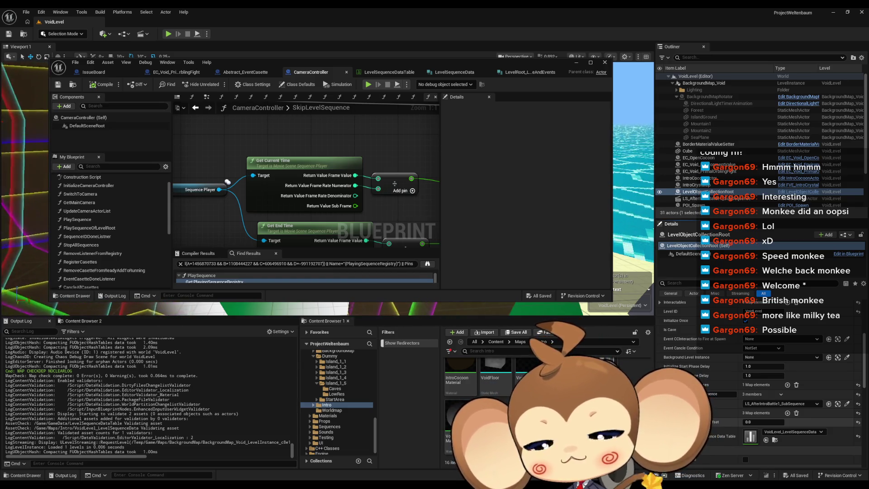
click(838, 406)
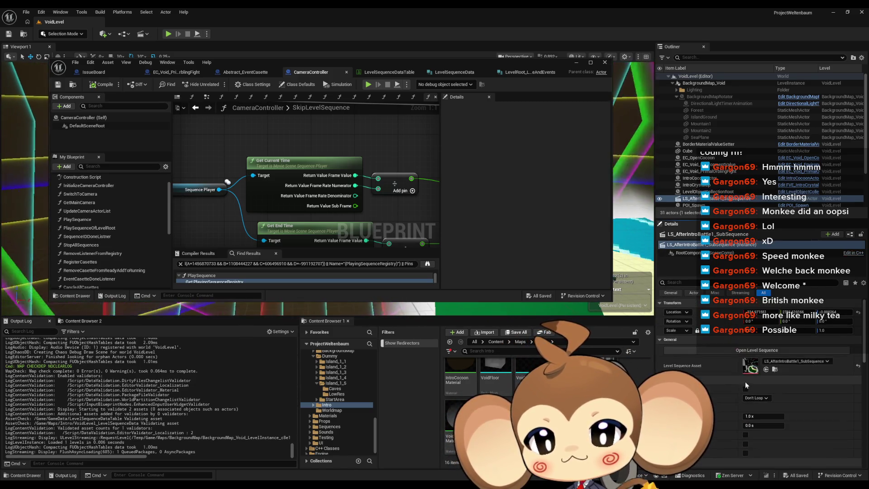
click(757, 350)
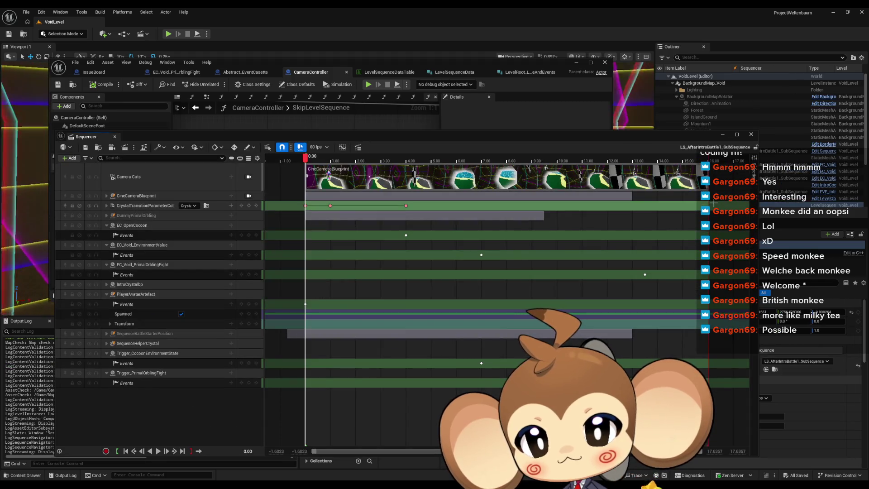
mouse_move(663, 138)
mouse_down()
mouse_move(562, 72)
mouse_move(562, 37)
mouse_move(561, 45)
mouse_move(592, 48)
mouse_up()
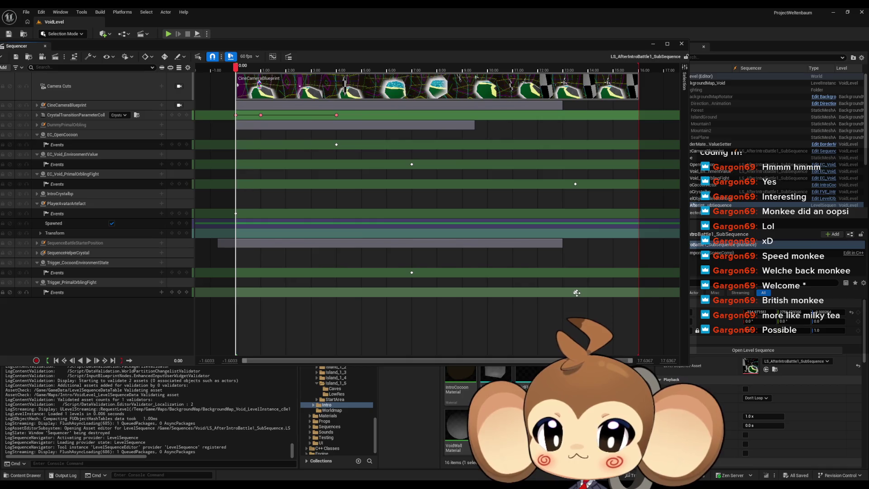
click(576, 293)
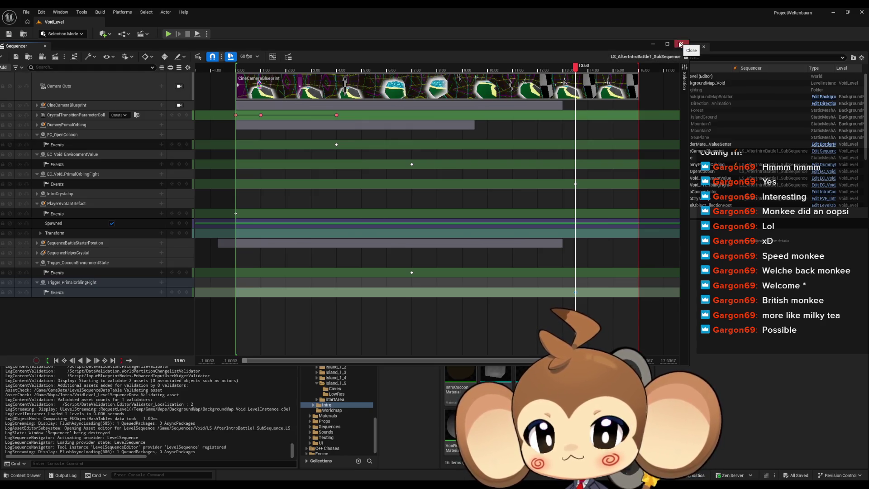
click(680, 44)
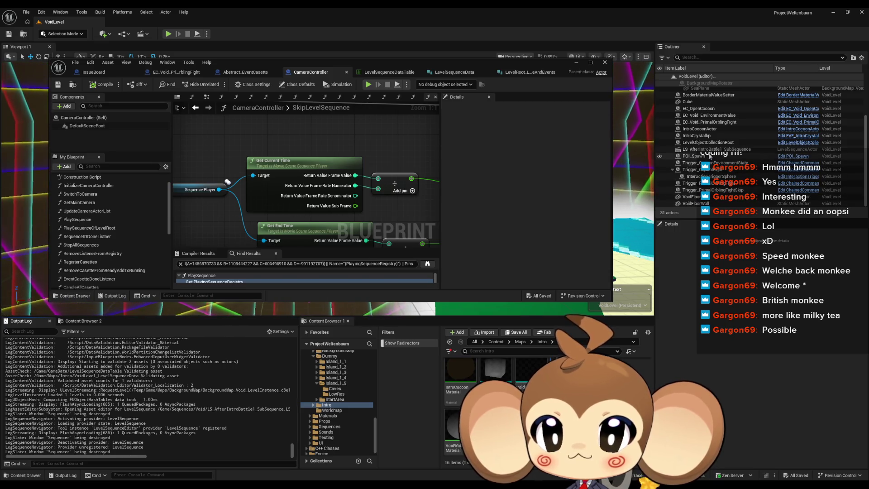
Reselect LevelObjectCollectionRoot and go to its skip-time offset value in Details.
click(710, 143)
scroll(713, 392, down, 5)
click(750, 368)
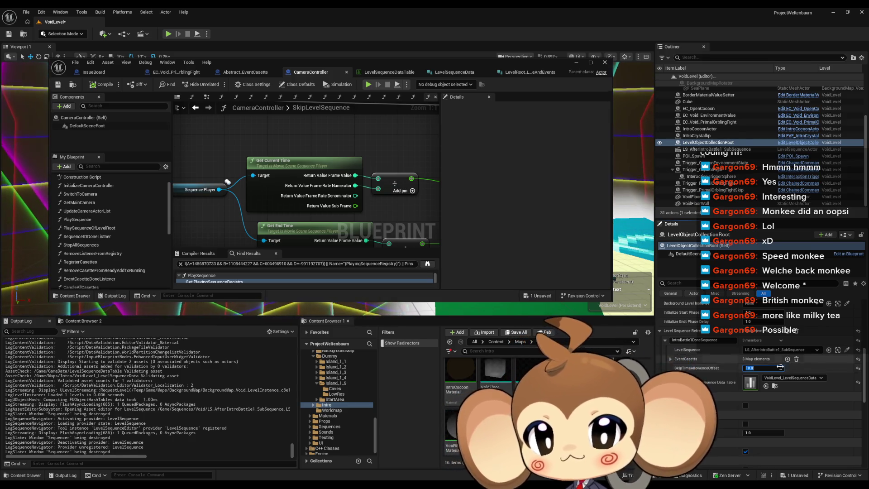
Open the VoidLevel_LevelSequenceData table and review the LS_AfterIntroBattle1_SubSequence timeline, then minimize it.
double_click(750, 383)
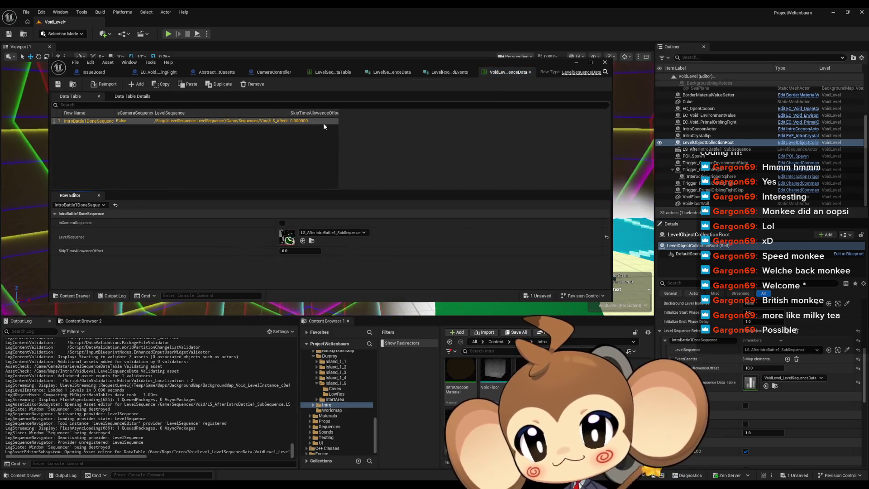
double_click(288, 237)
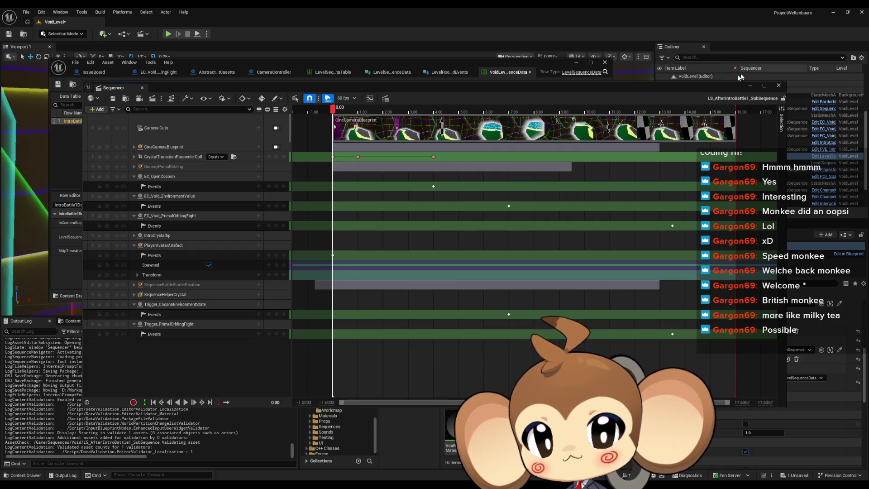
click(749, 86)
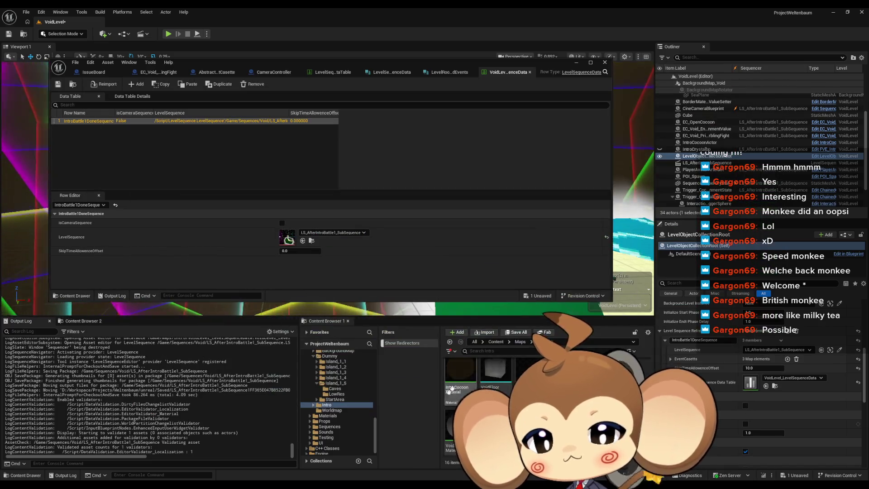
Save the current level and minimize the Data Table editor.
click(26, 12)
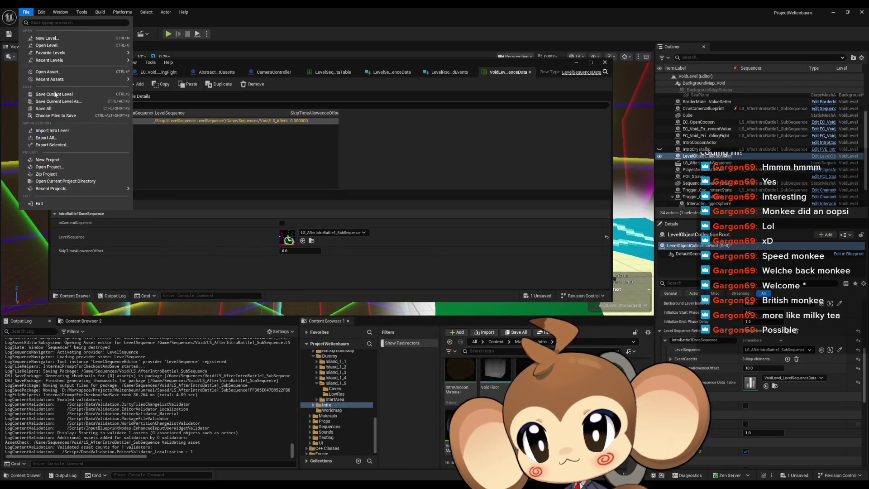
click(50, 110)
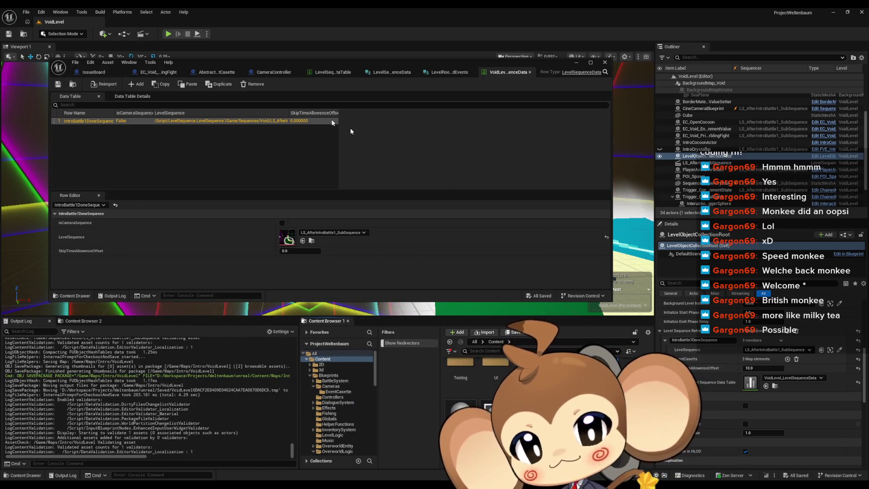
click(577, 63)
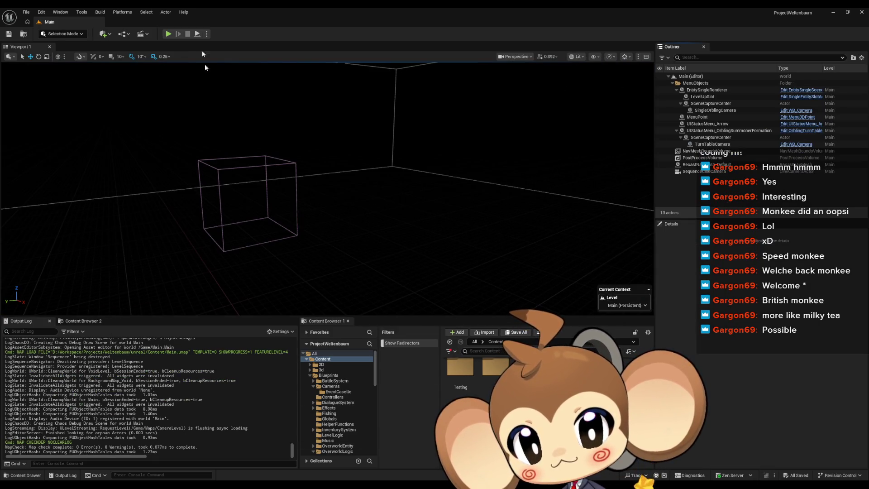
Play-test the game twice from the Main map, stopping each session.
click(168, 34)
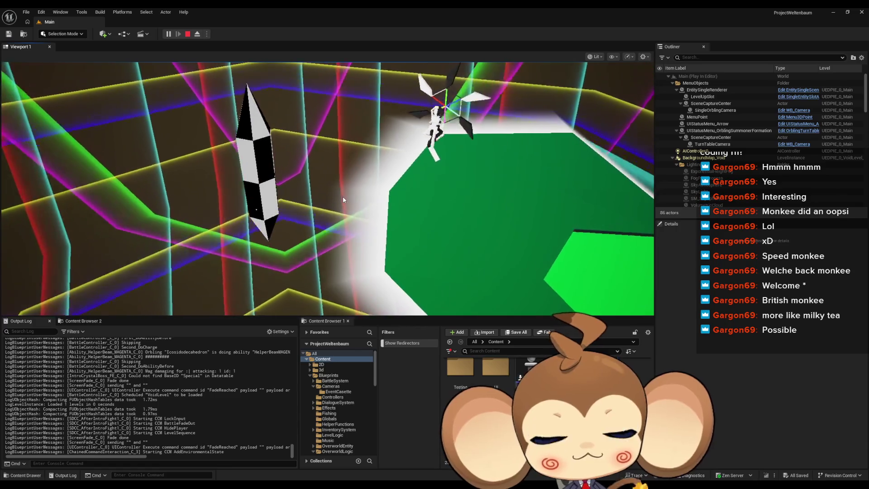
click(188, 34)
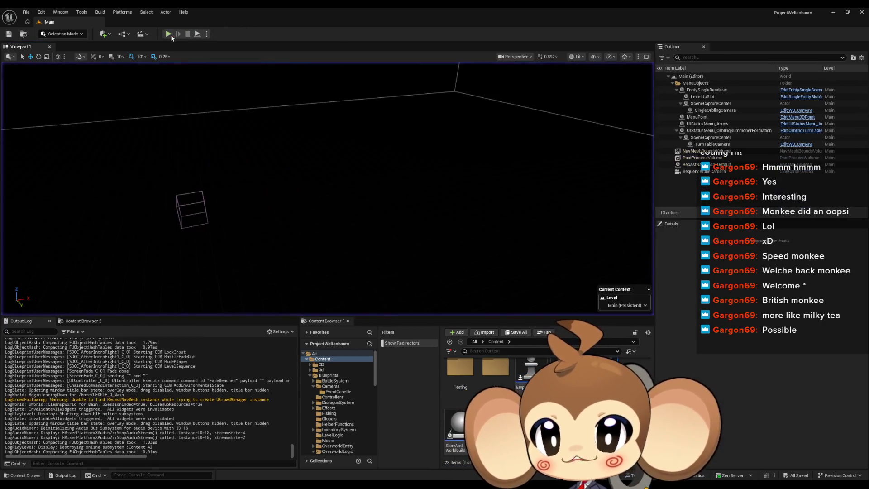
click(170, 34)
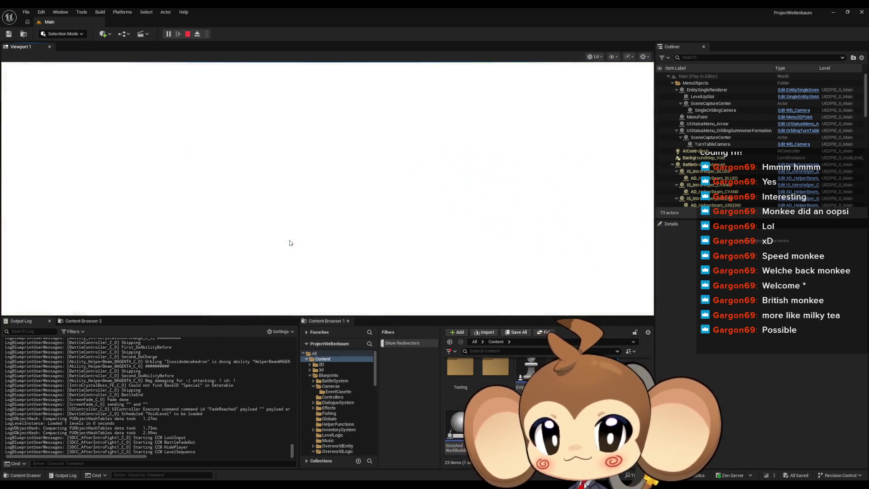
click(187, 34)
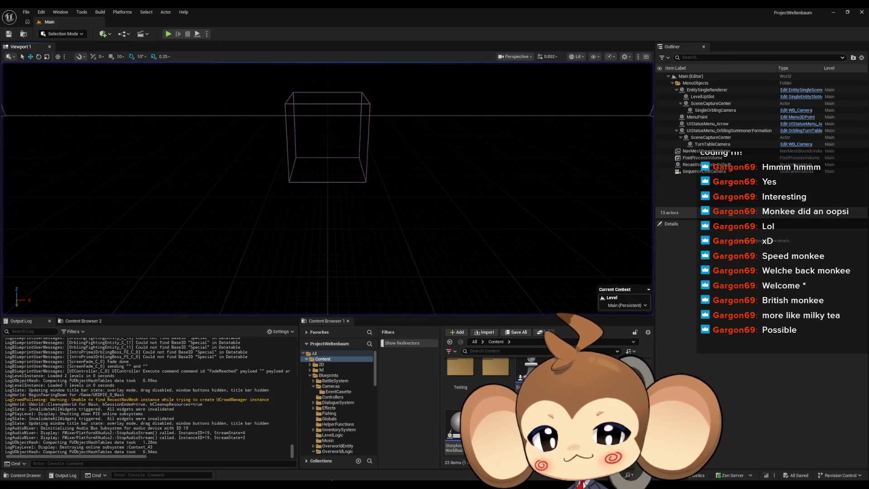
Reopen VoidLevel from the Content Browser's Maps > Intro folder.
mouse_move(356, 482)
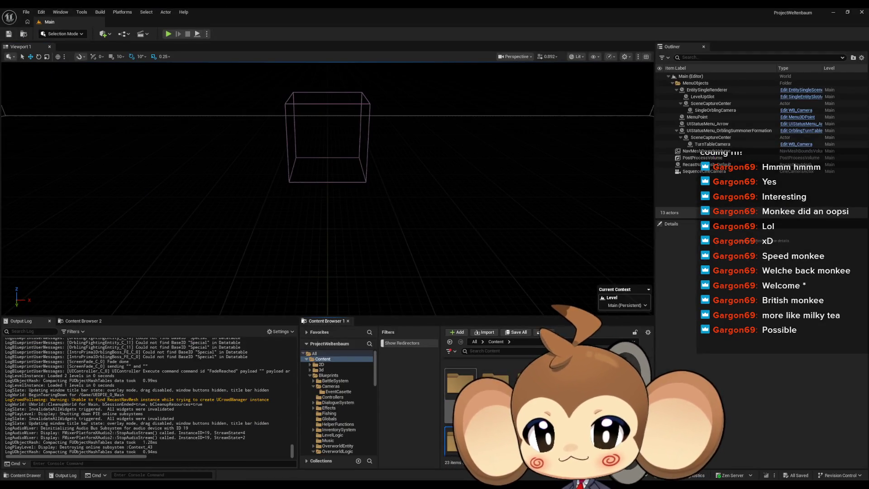
click(324, 404)
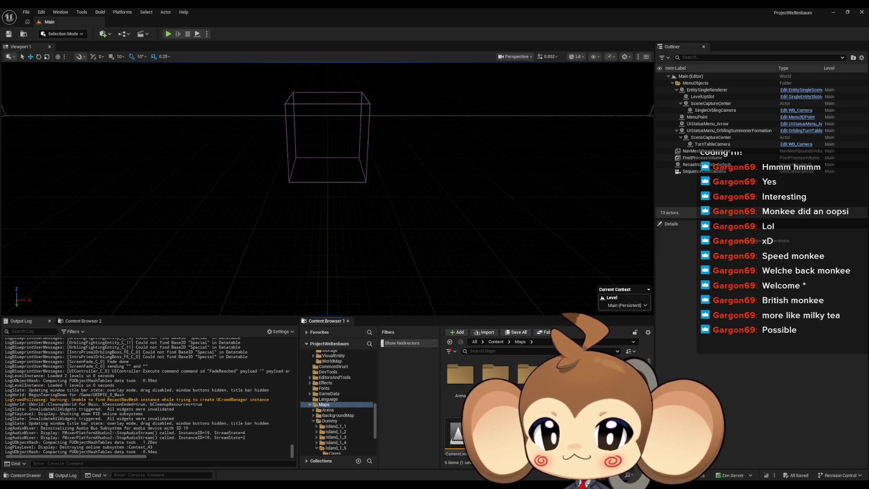
scroll(498, 398, down, 3)
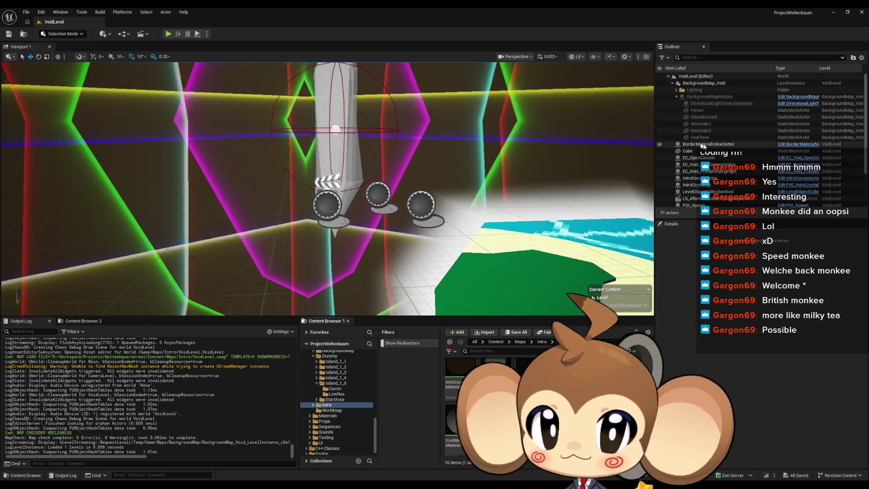
scroll(706, 186, down, 2)
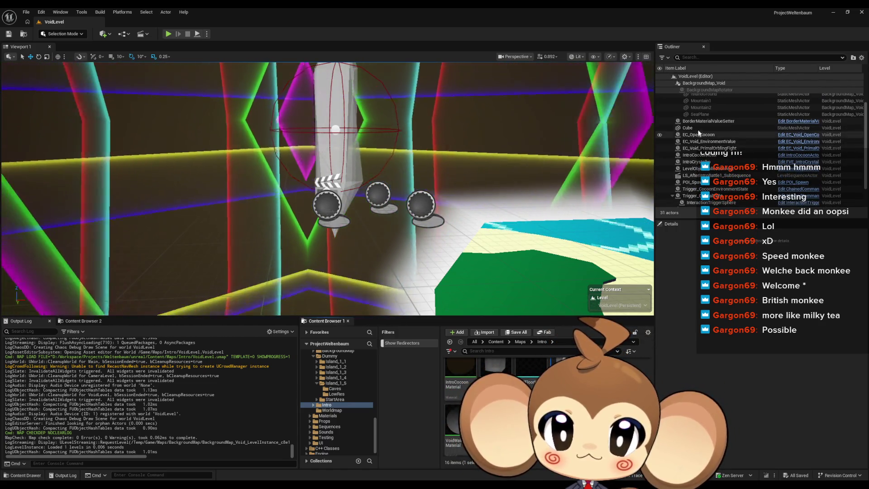
Check LevelObjectCollectionRoot's EventCasetts list, then open the VoidLevel level sequence data table.
click(695, 168)
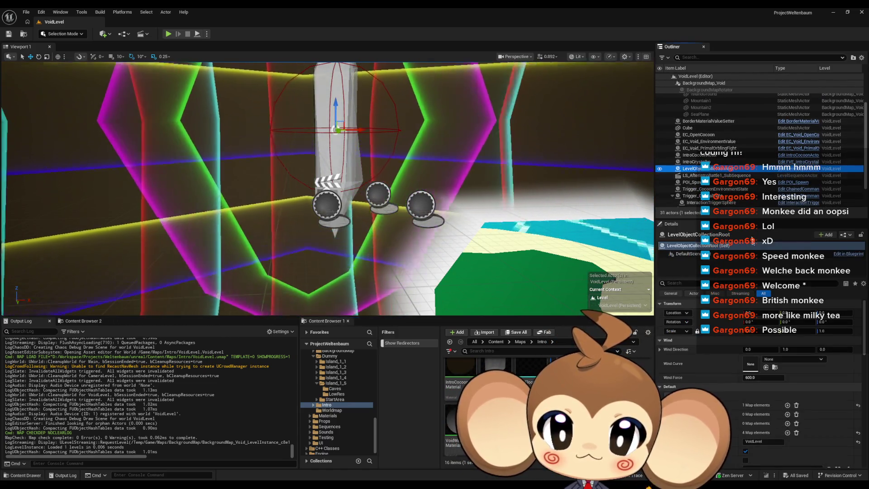
scroll(714, 384, down, 3)
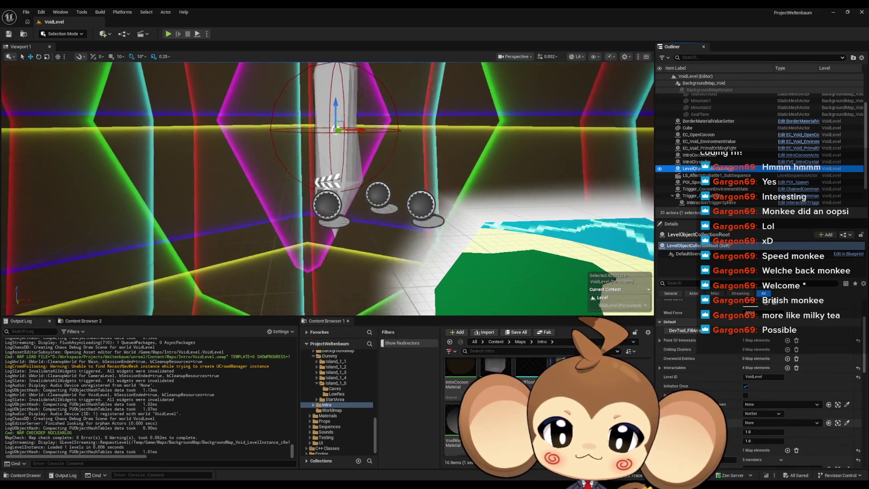
scroll(751, 434, down, 3)
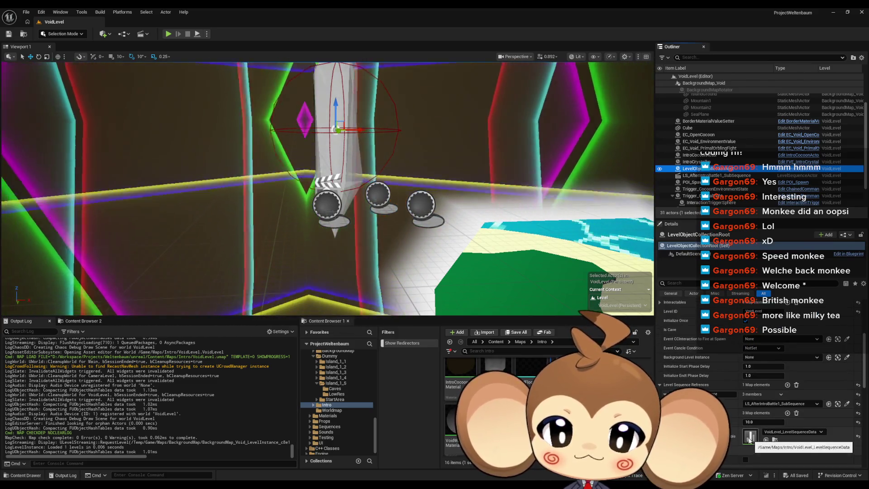
click(665, 413)
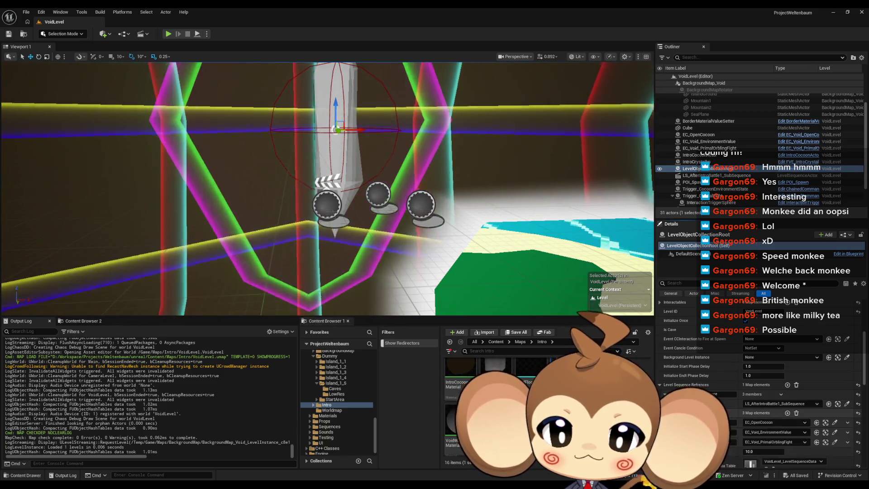
click(666, 413)
scroll(755, 396, down, 2)
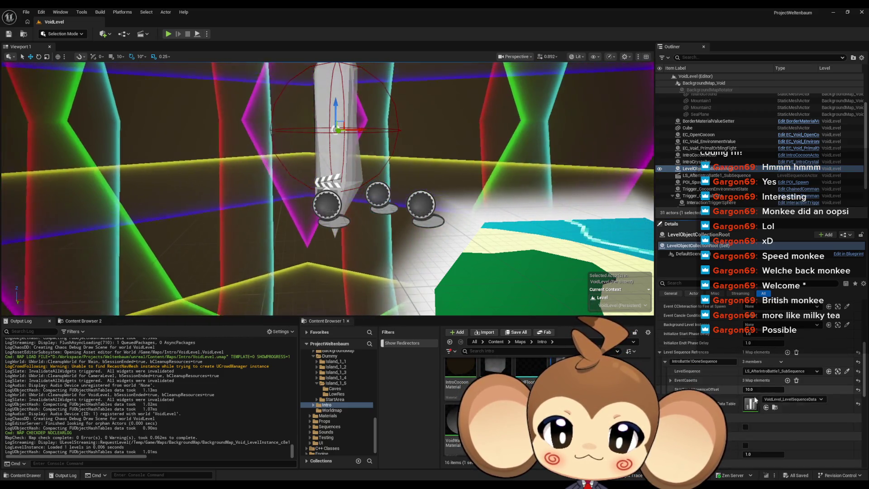
double_click(751, 403)
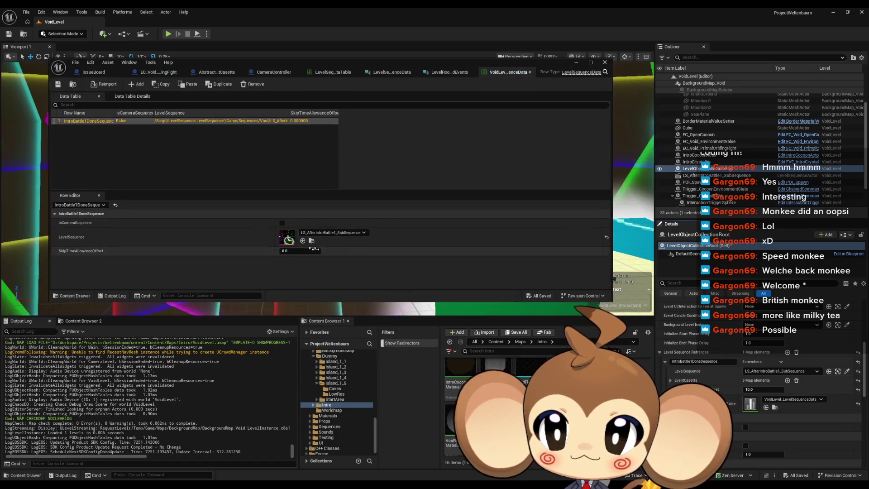
Review the LS_AfterIntroBattle1_SubSequence timeline in Sequencer, then save and close it.
double_click(288, 236)
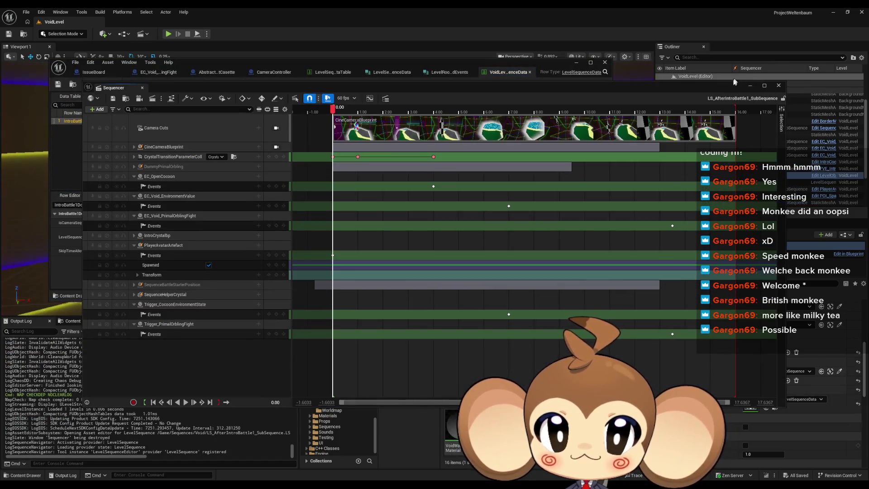
drag(737, 81, 632, 86)
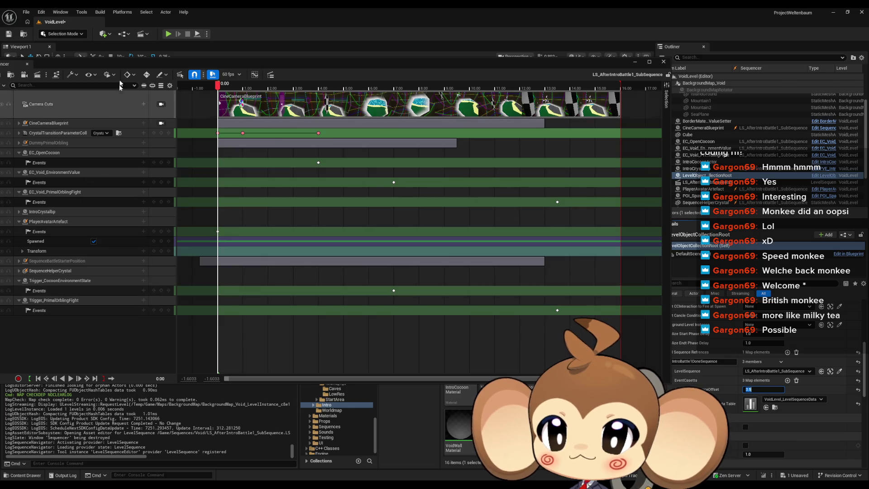
double_click(89, 62)
click(105, 66)
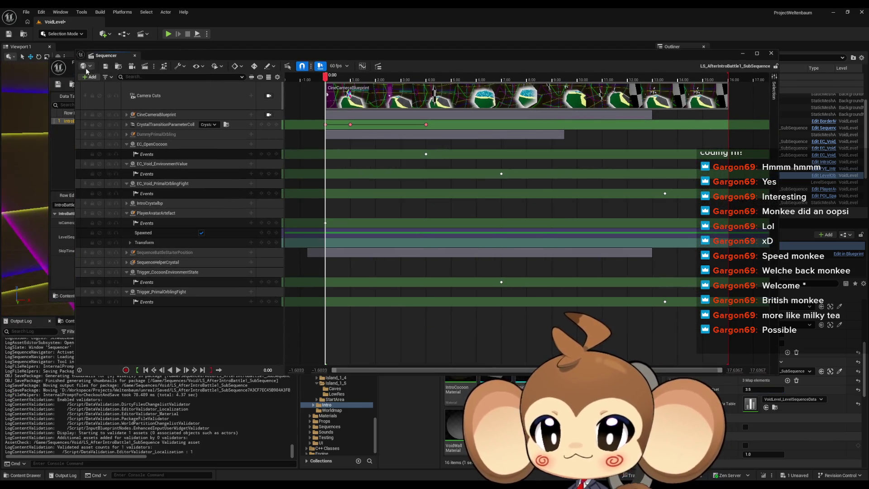
click(772, 54)
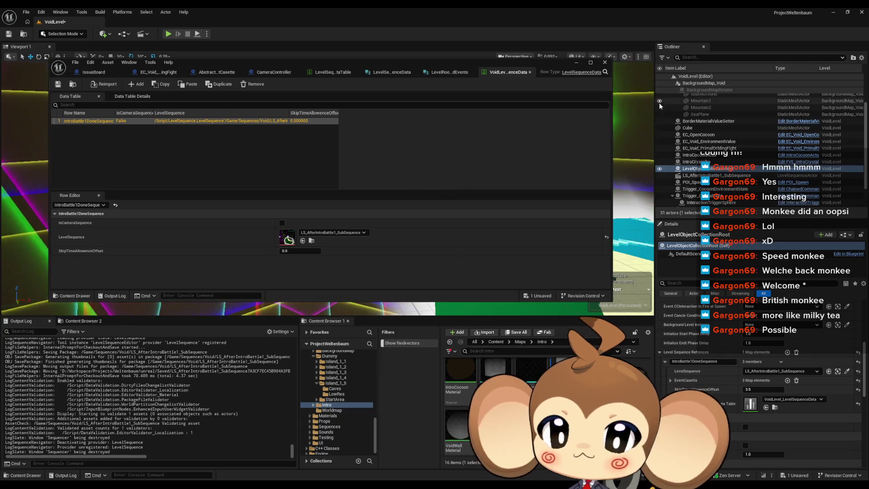
Close the data table, save VoidLevel while loading the Main map, and start a play-test.
click(605, 64)
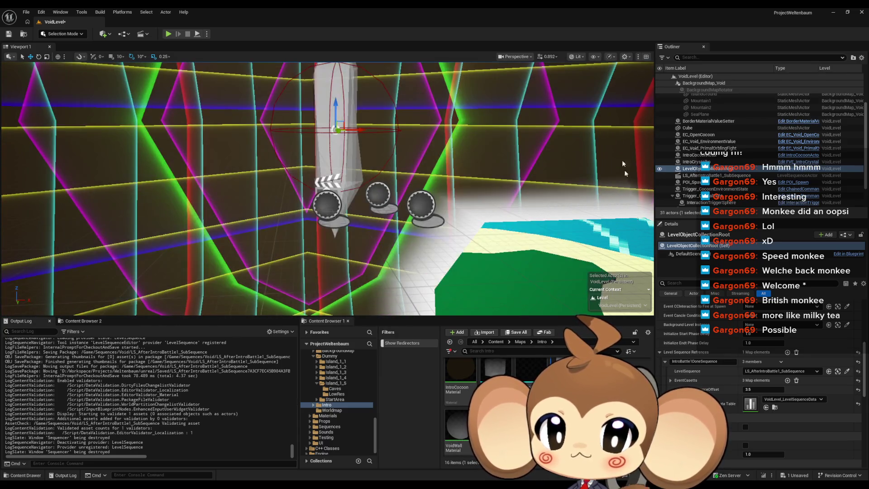
click(496, 342)
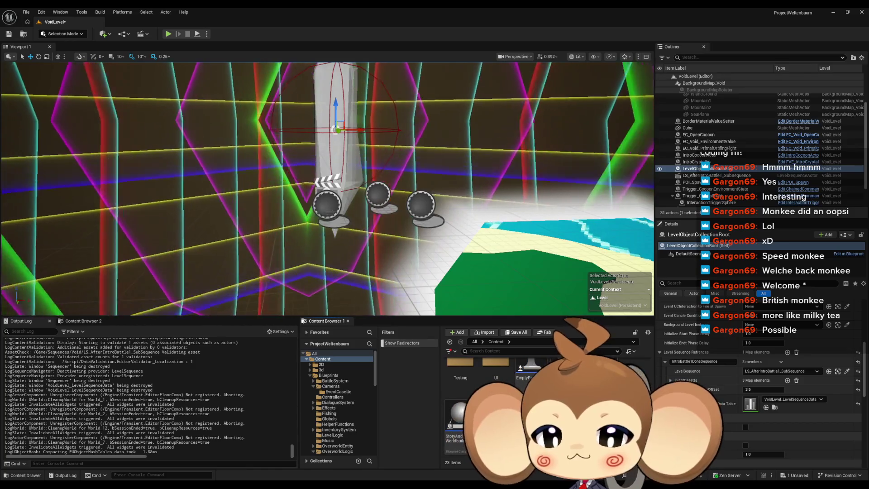
click(516, 333)
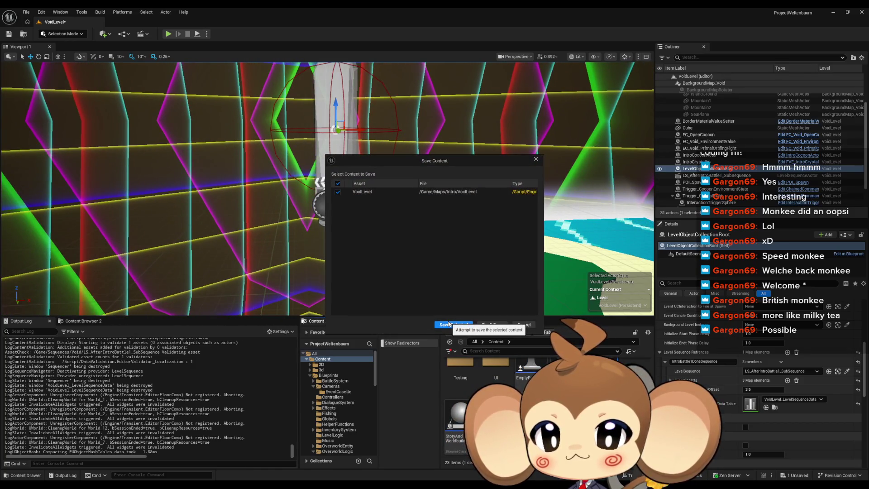
click(449, 324)
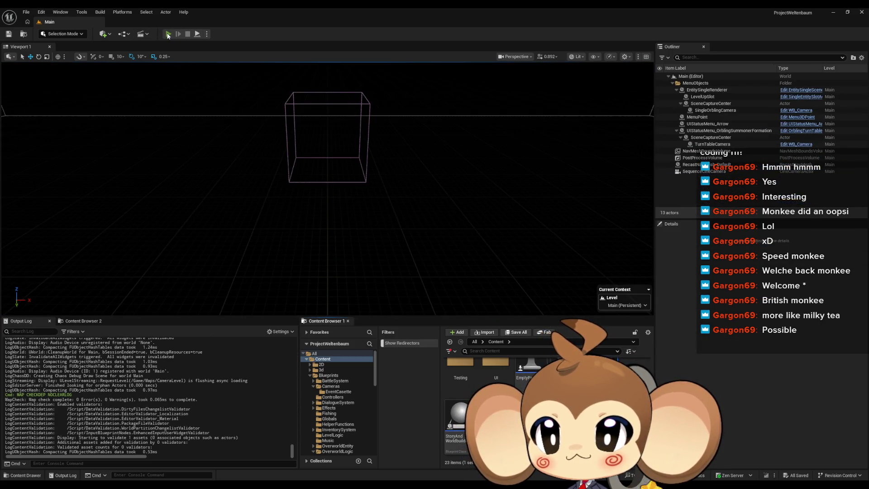
click(168, 34)
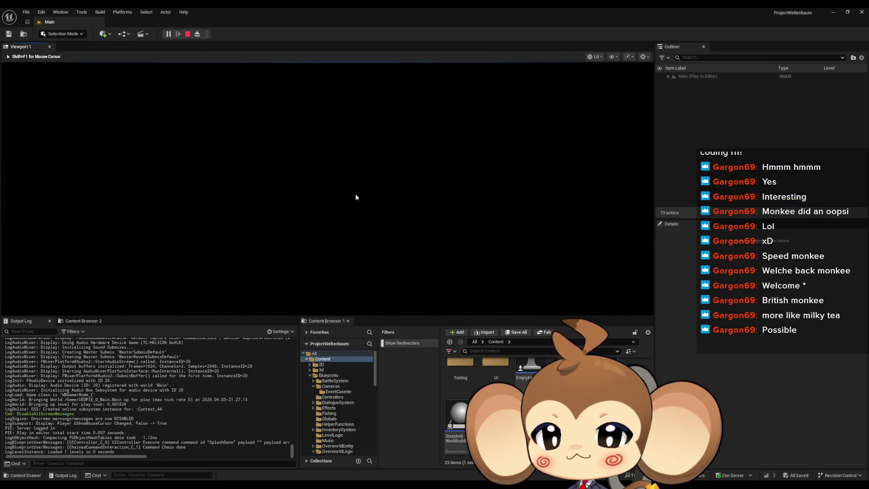